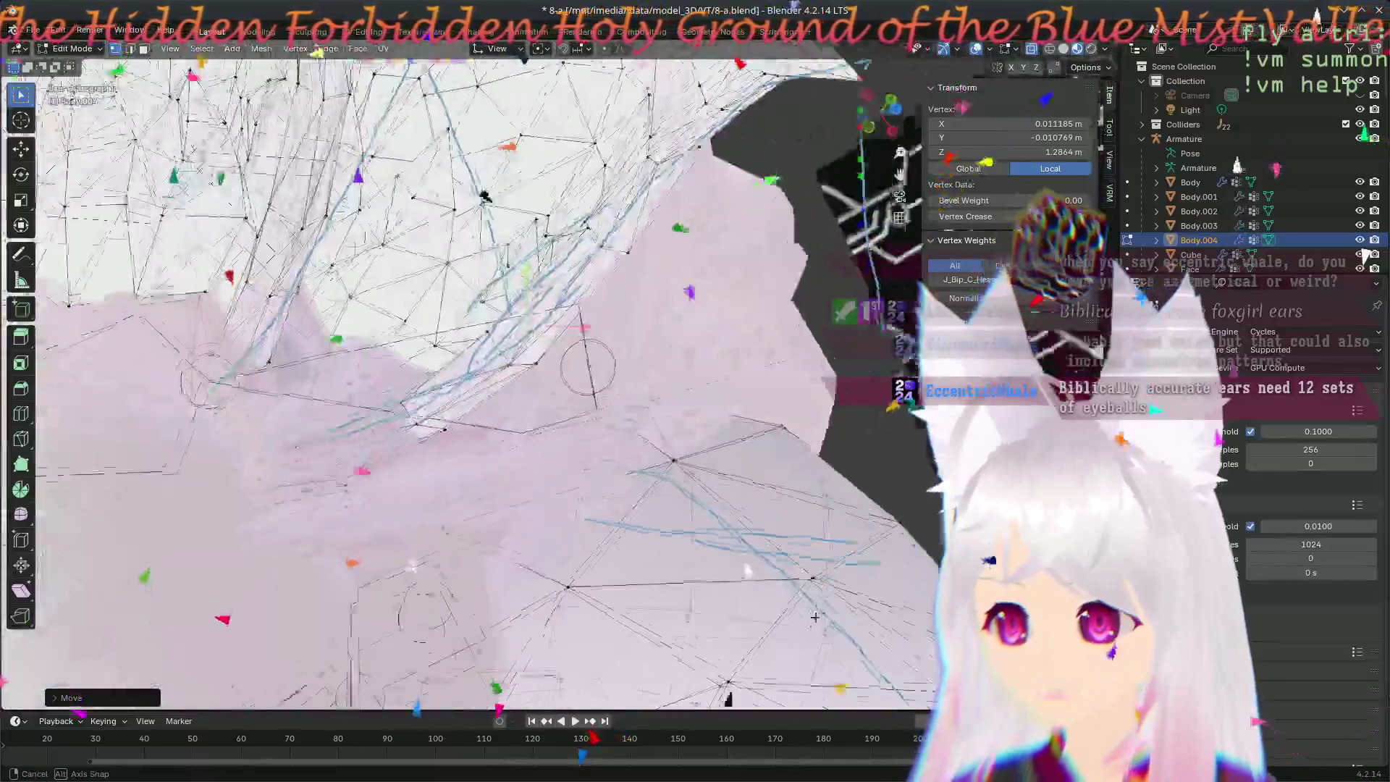
- Move selected vertices on the Body.004 ear edge and check the head and ears from new angles
middle_click_drag(257, 385, 692, 607)
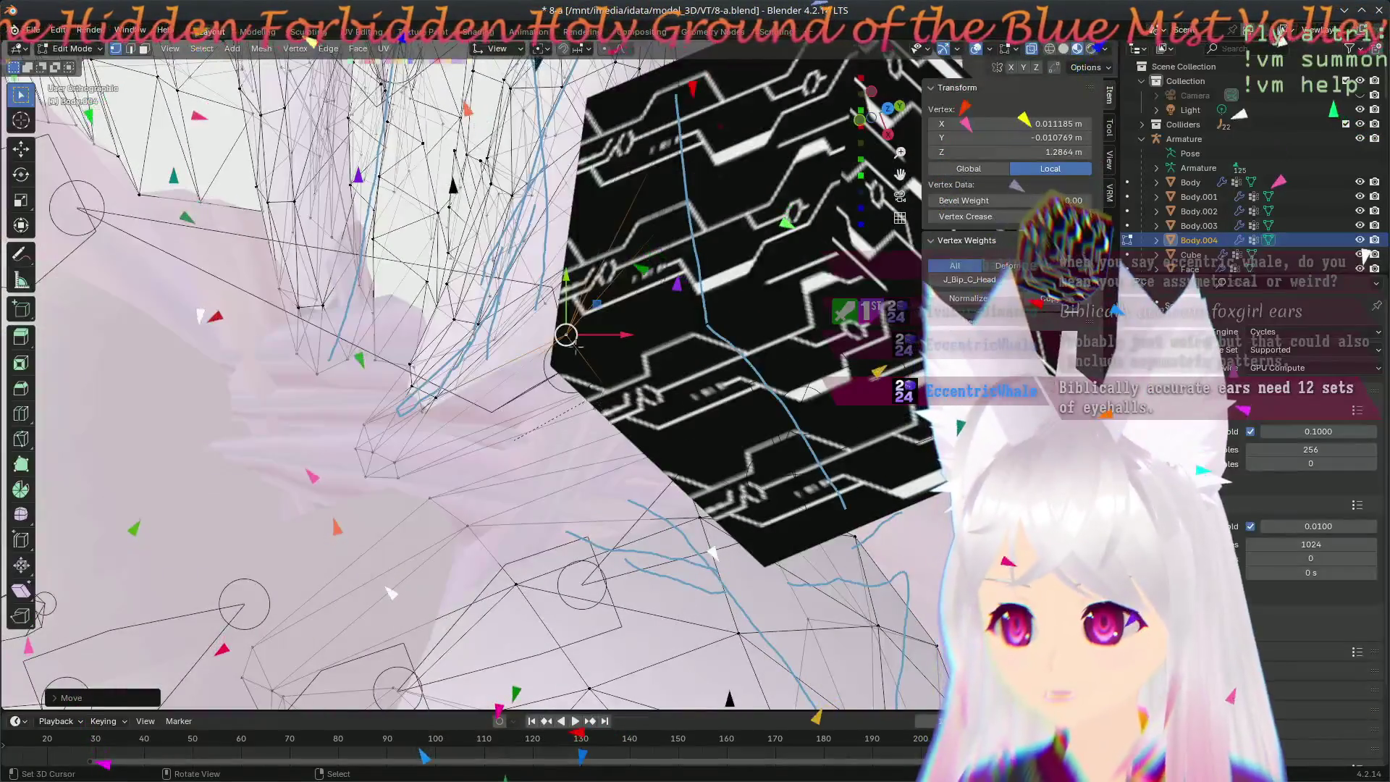
middle_click_drag(670, 533, 691, 502)
left_click(653, 492)
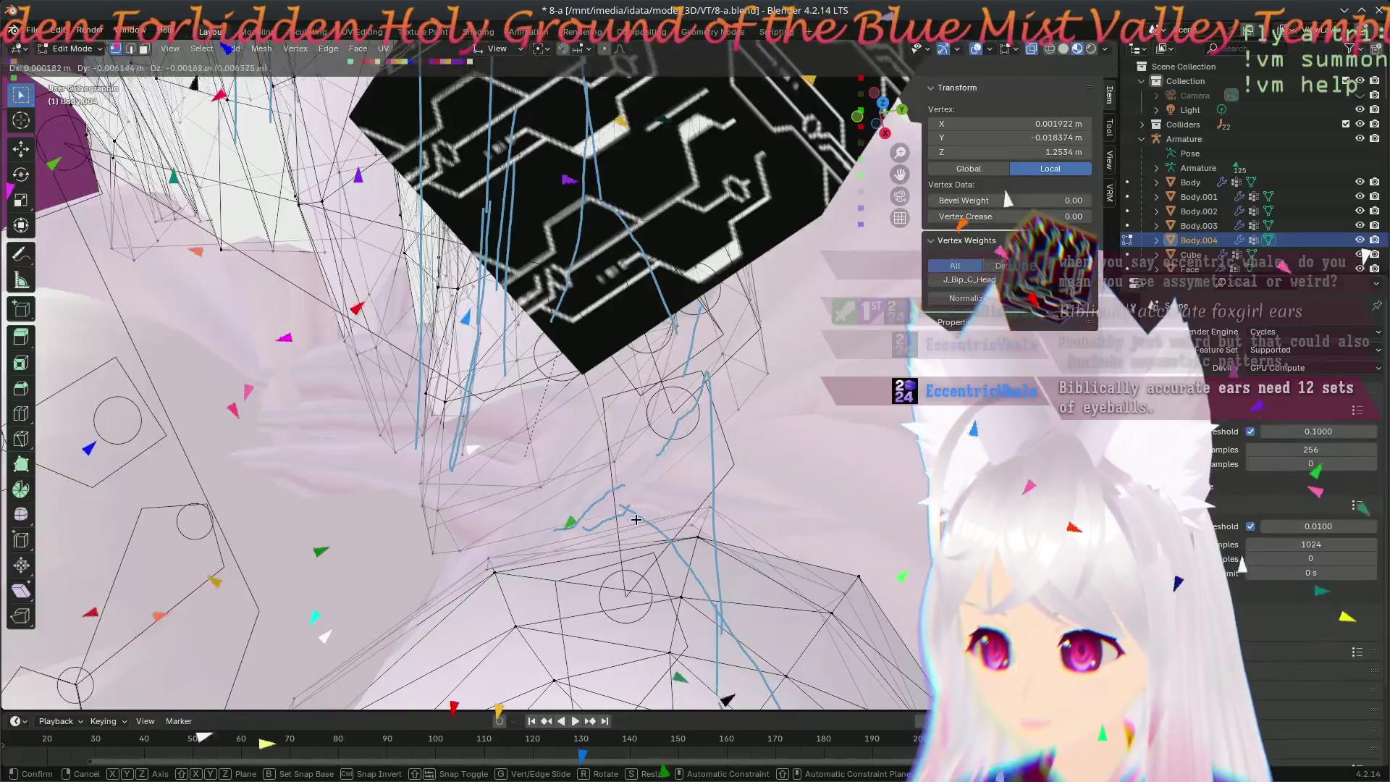
mouse_move(606, 449)
middle_mouse_down()
mouse_move(365, 443)
mouse_move(772, 399)
middle_mouse_up()
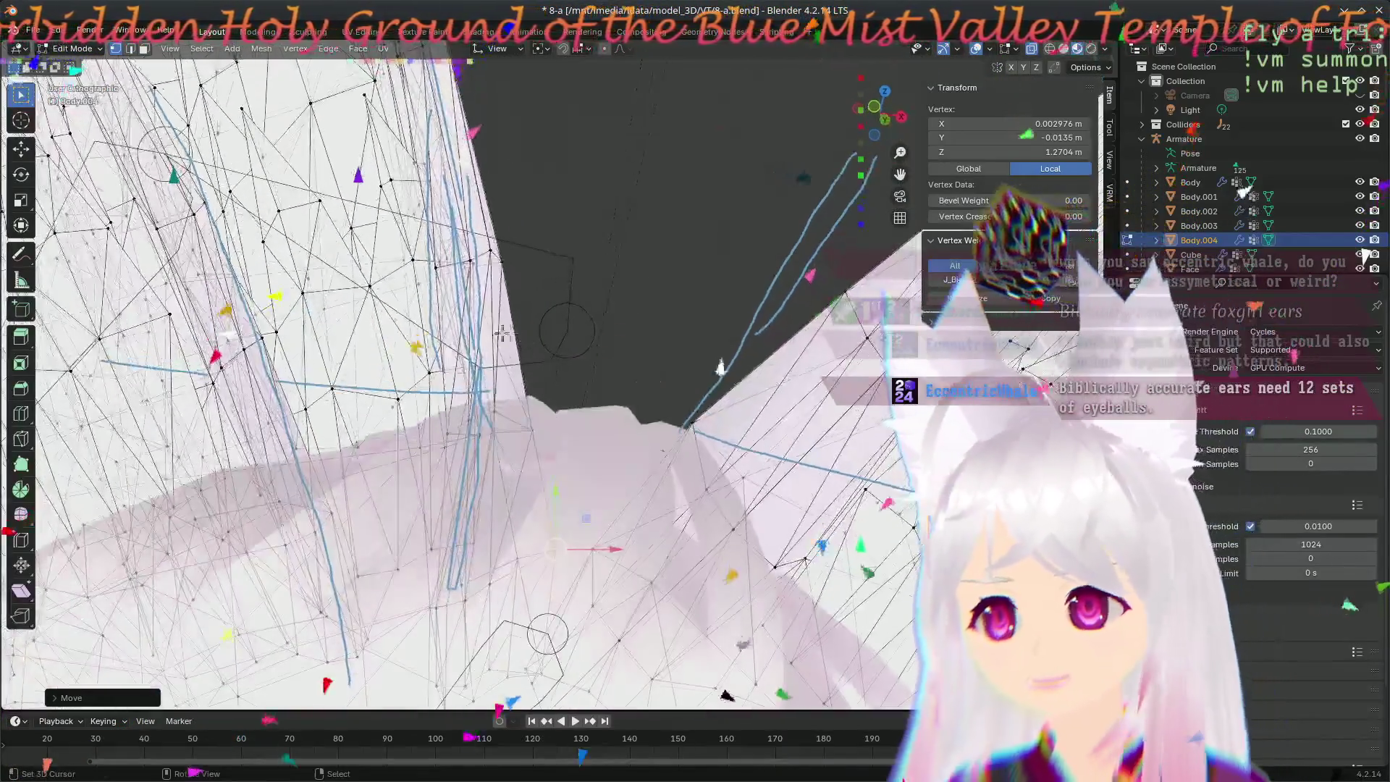
scroll(772, 399, "down", 5)
middle_click_drag(771, 400, 498, 367)
mouse_move(592, 527)
middle_mouse_down()
mouse_move(721, 519)
mouse_move(566, 563)
middle_mouse_up()
scroll(723, 520, "up", 5)
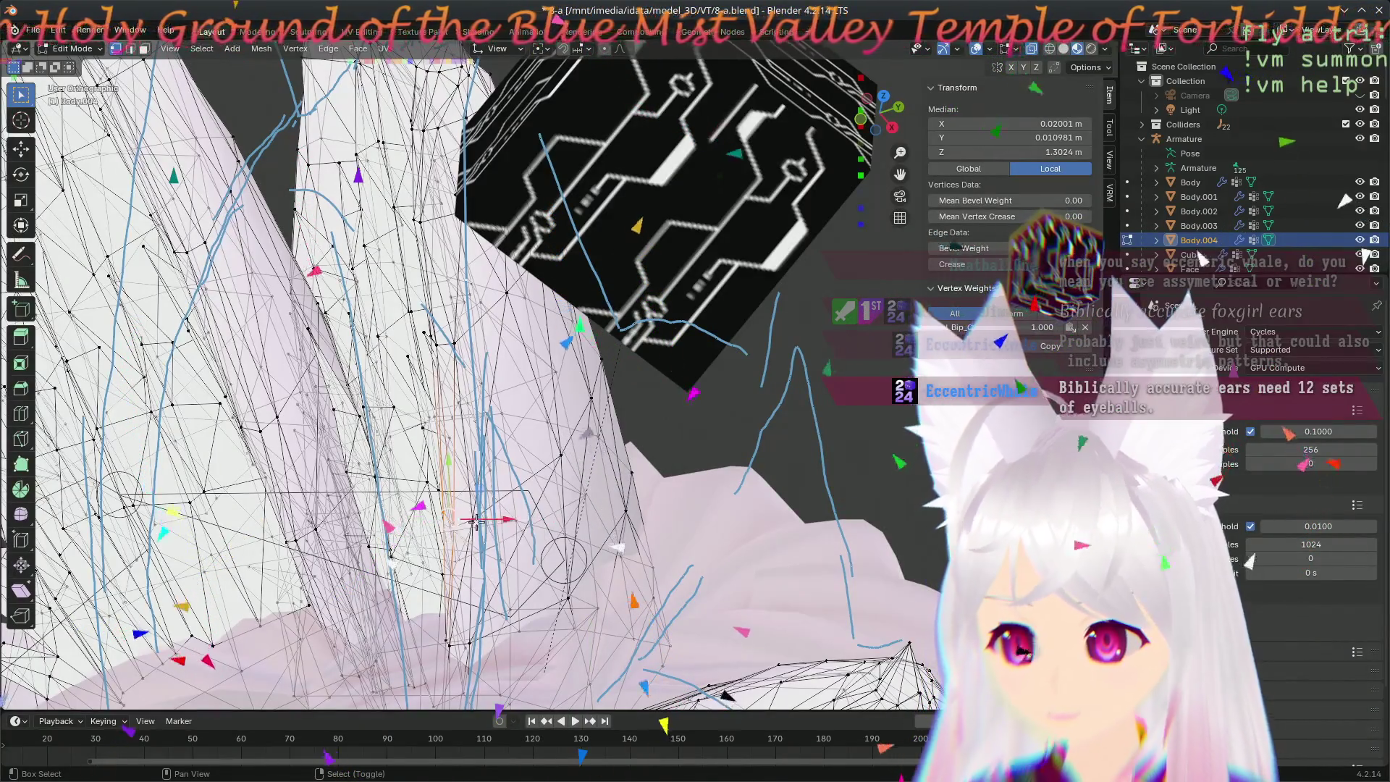
- Move another set of ear vertices into place and inspect both ears from lower, closer angles
middle_click_drag(627, 572, 687, 720)
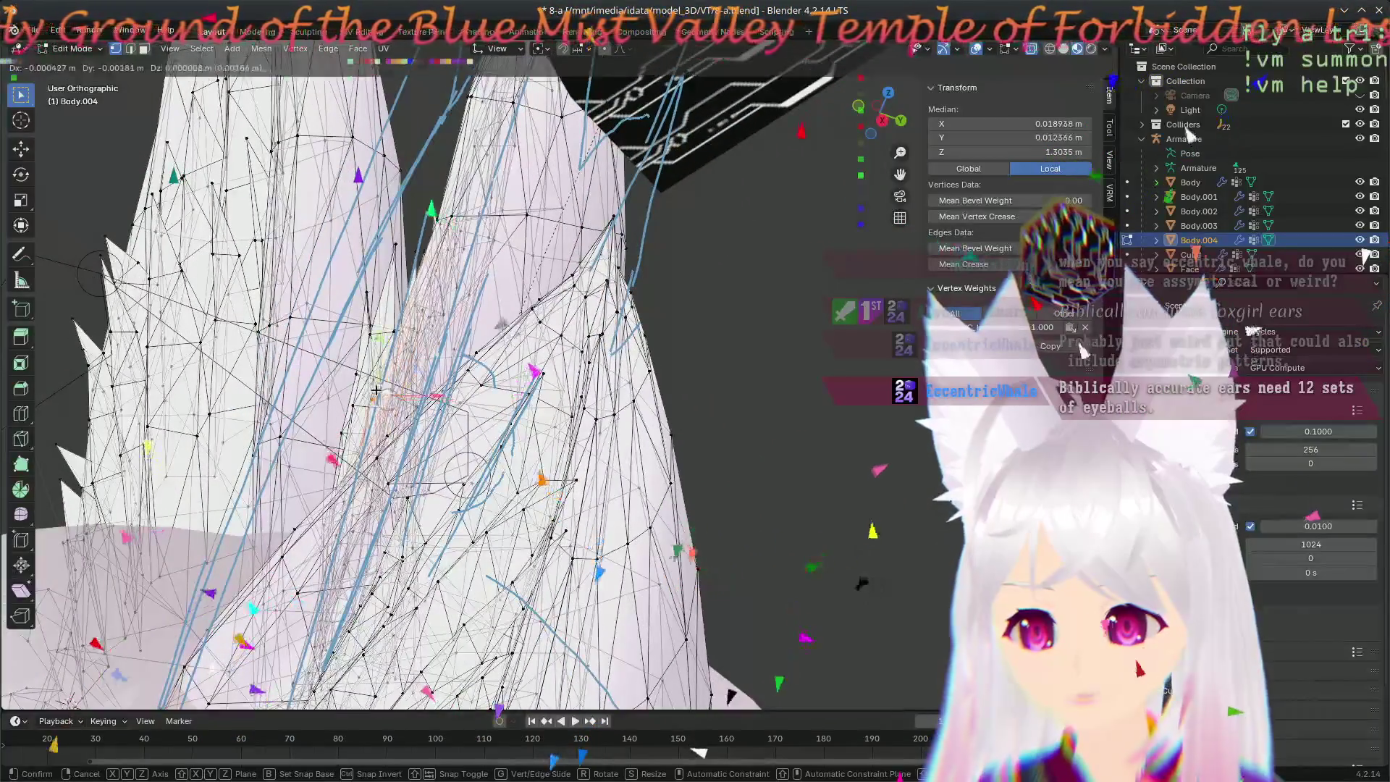
left_click(708, 773)
mouse_move(707, 773)
middle_mouse_down()
mouse_move(105, 731)
mouse_move(760, 96)
mouse_move(791, 177)
middle_mouse_up()
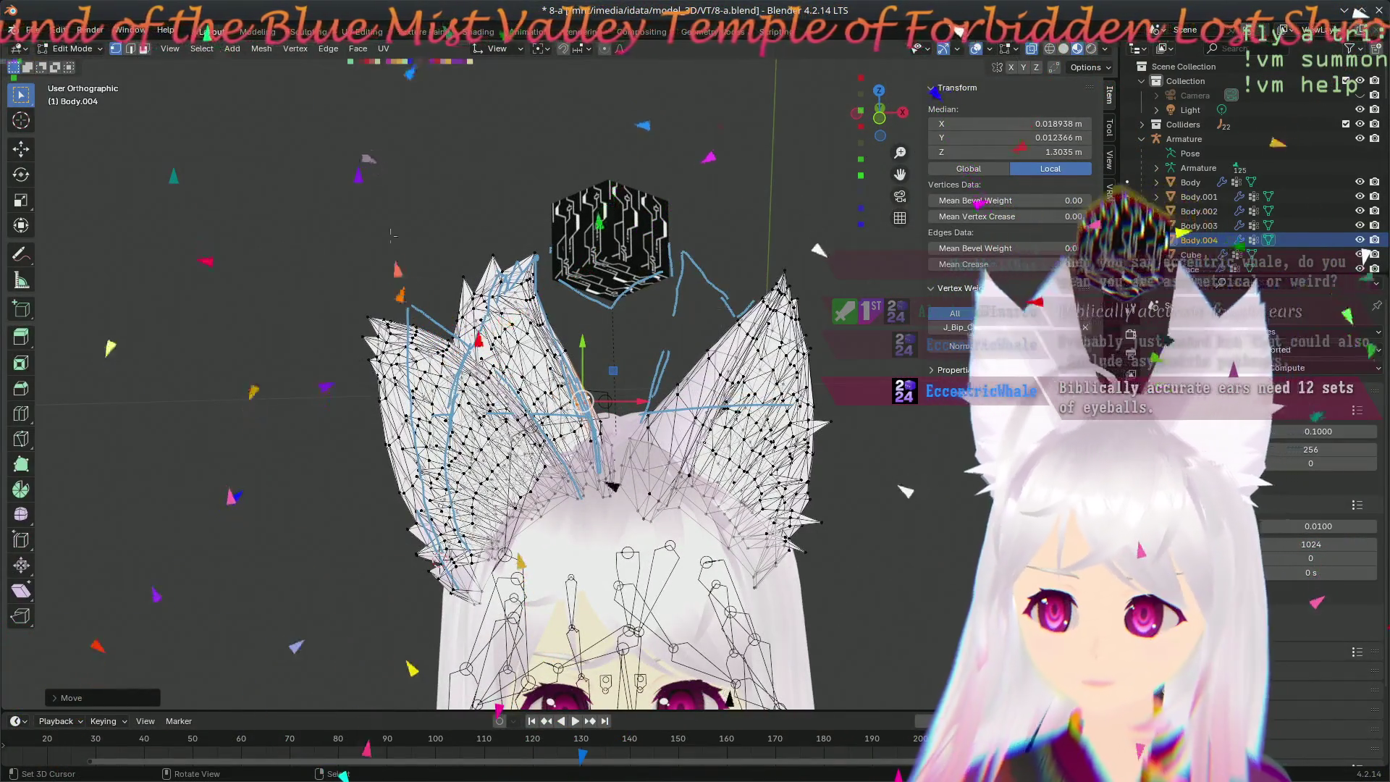
middle_click_drag(875, 514, 848, 564)
scroll(848, 565, "up", 5)
mouse_move(485, 436)
middle_mouse_down()
mouse_move(760, 744)
mouse_move(680, 714)
middle_mouse_up()
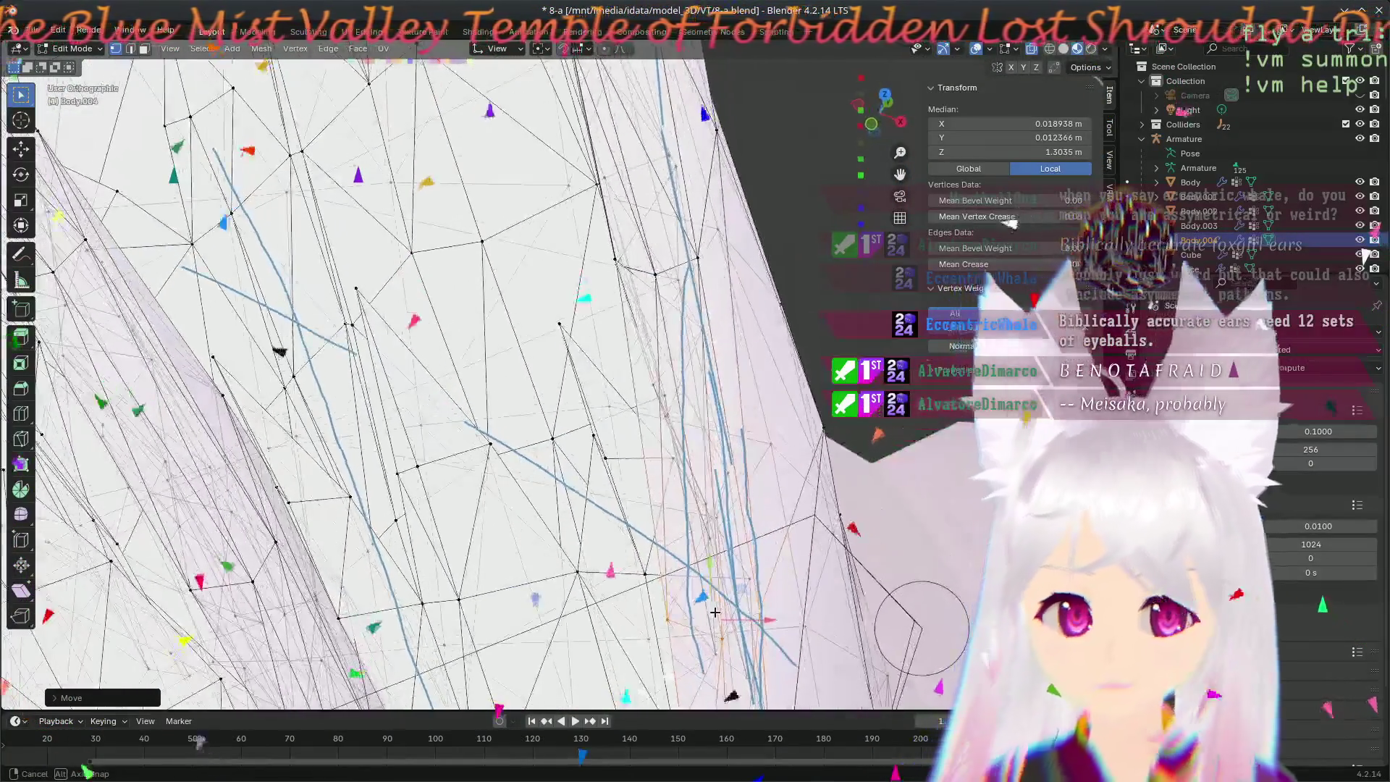
middle_click_drag(679, 713, 961, 249)
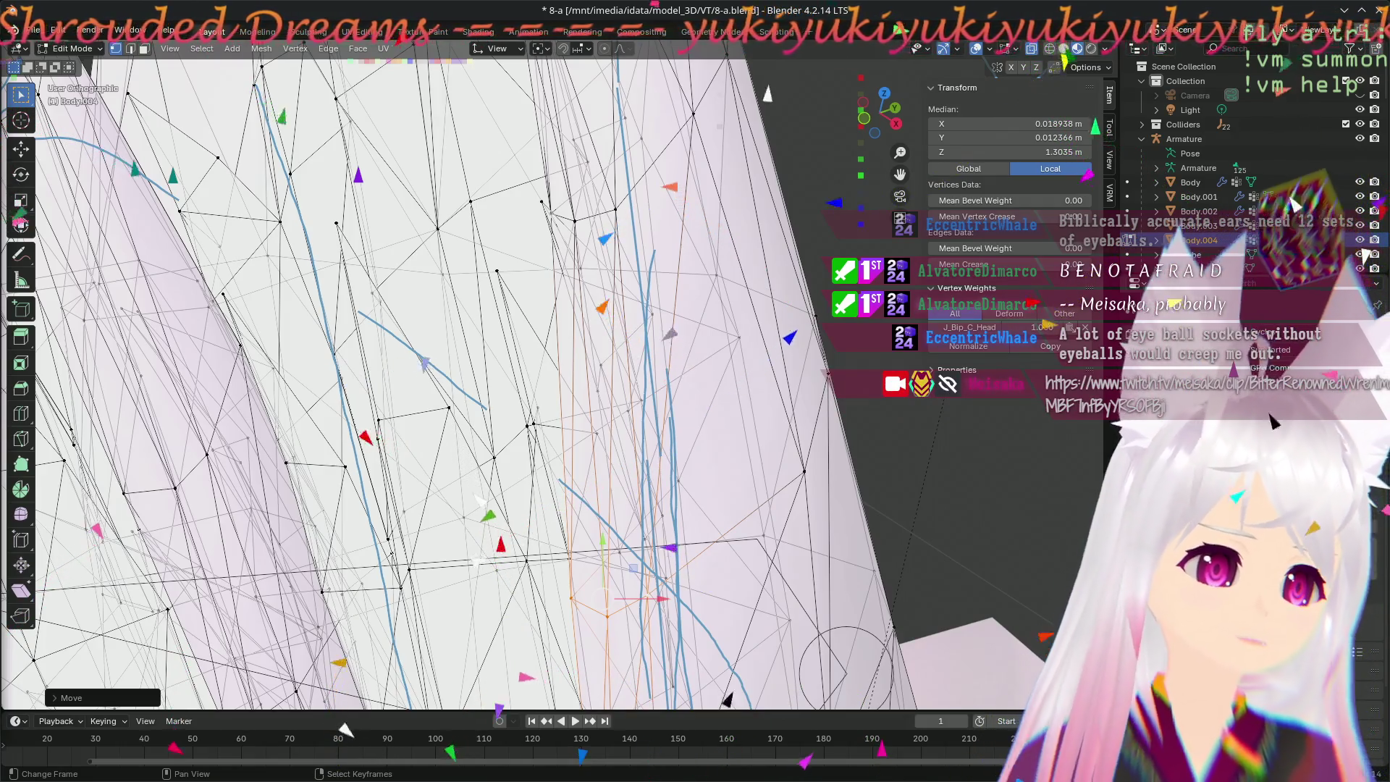
- Pull a selected ear-edge vertex outward with G and review the ear outline from several sides
key("g")
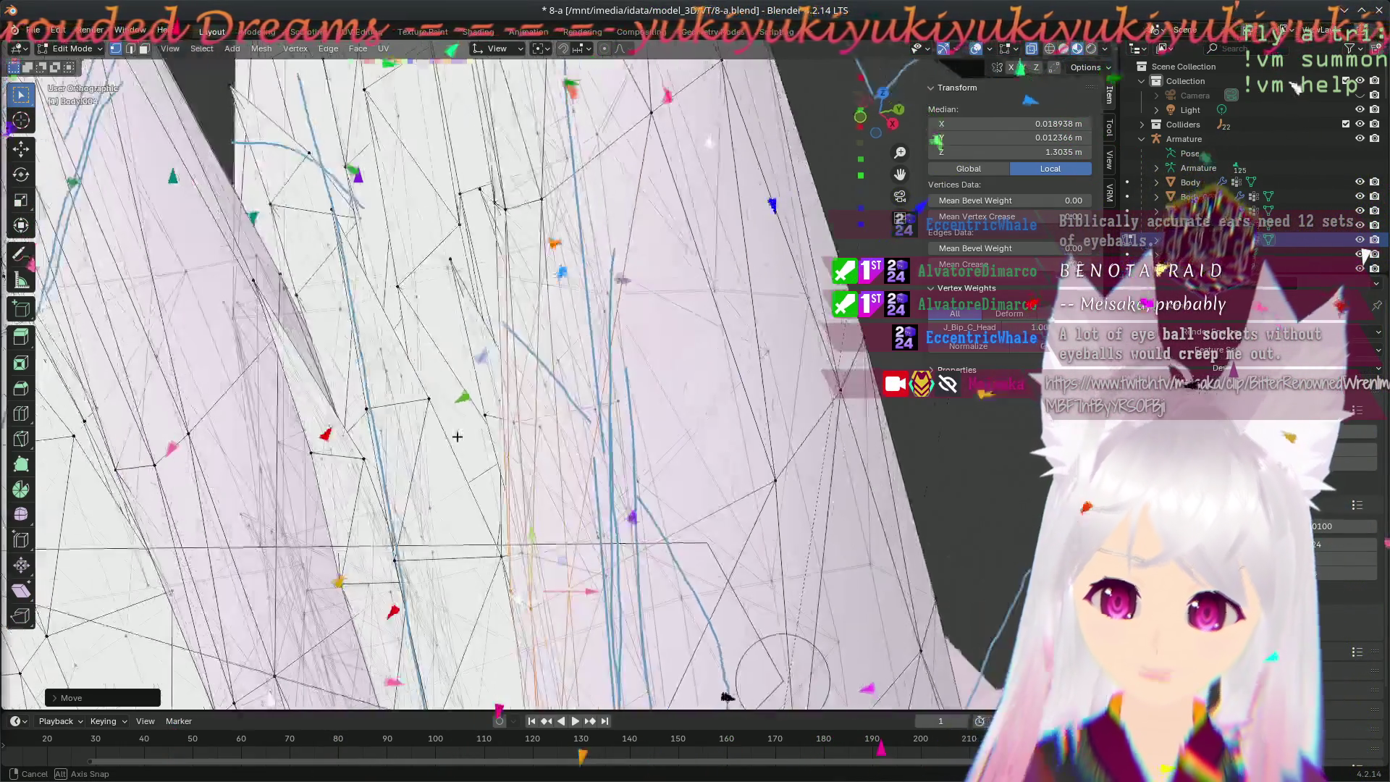
left_click(456, 436)
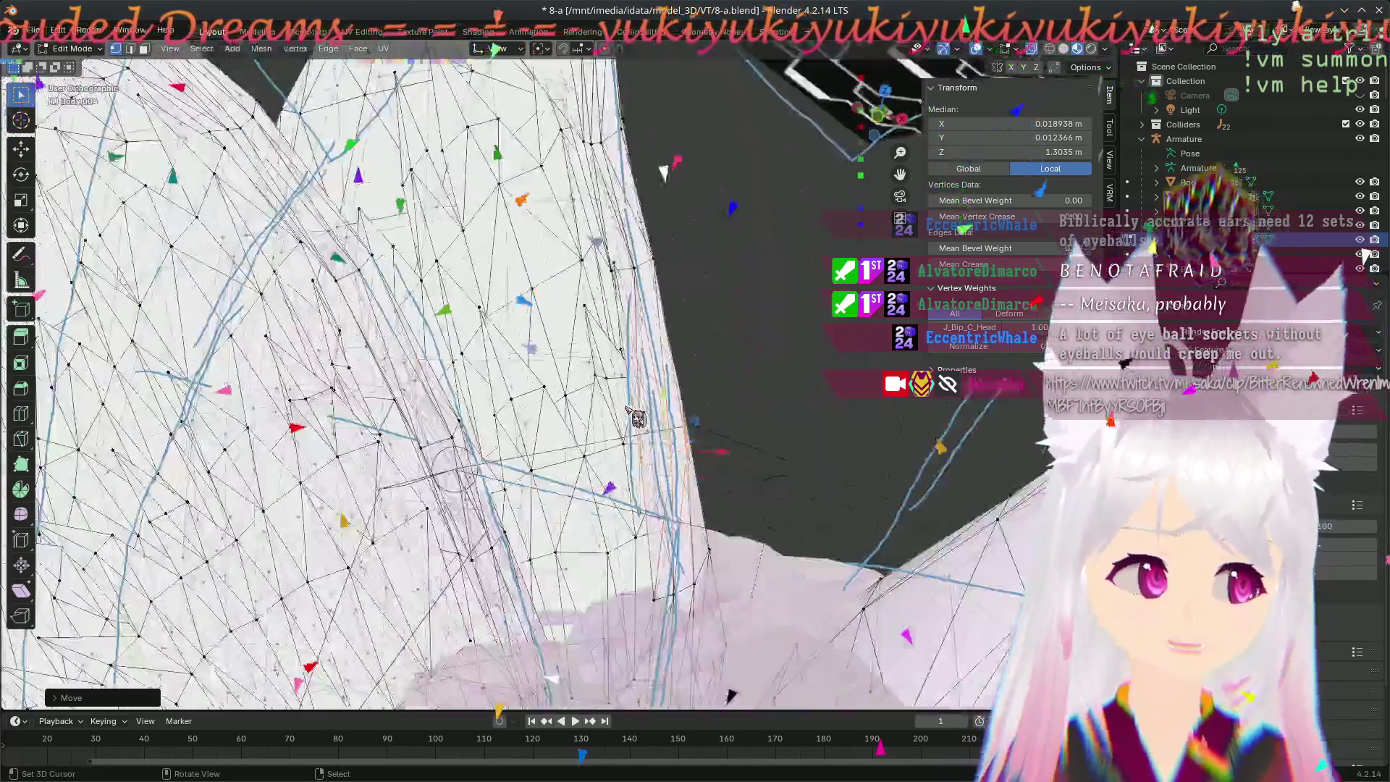
middle_click_drag(457, 436, 633, 417)
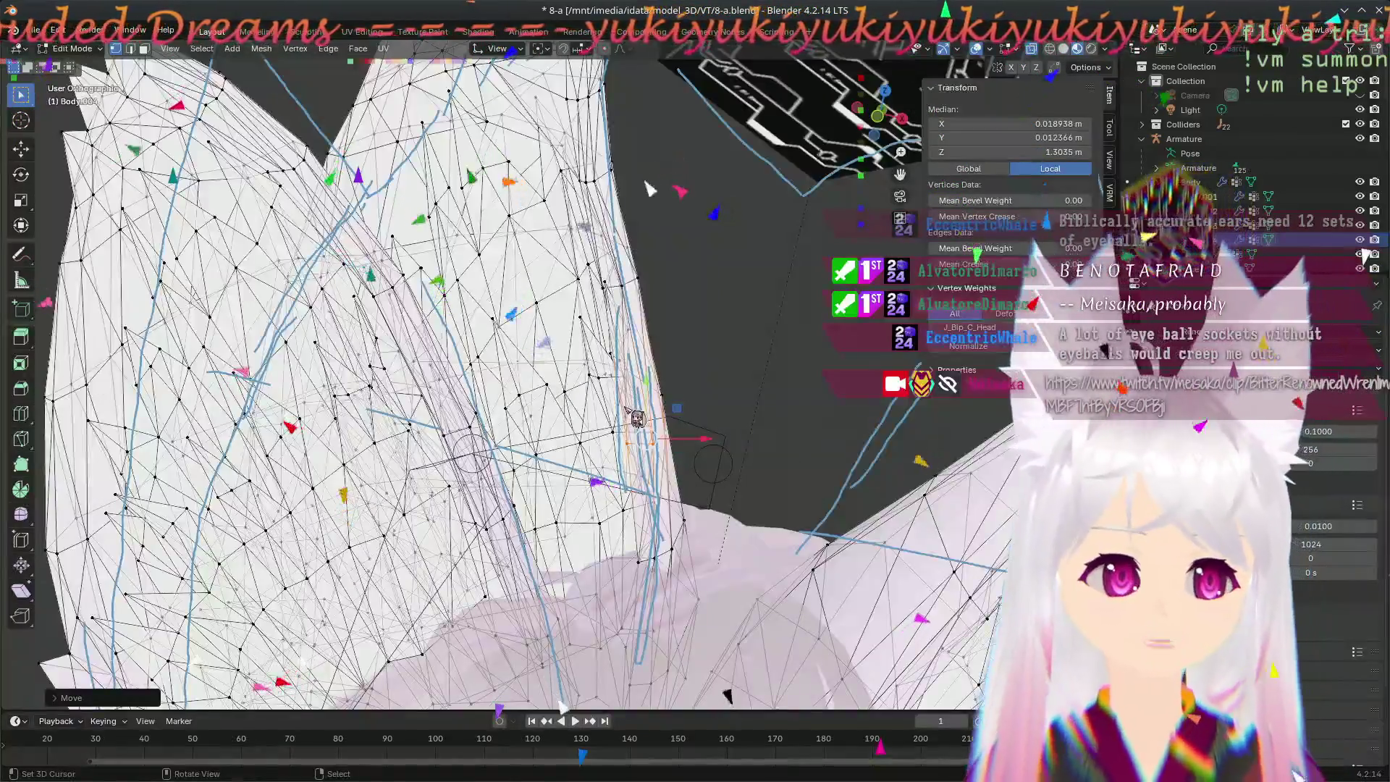
scroll(584, 474, "up", 2)
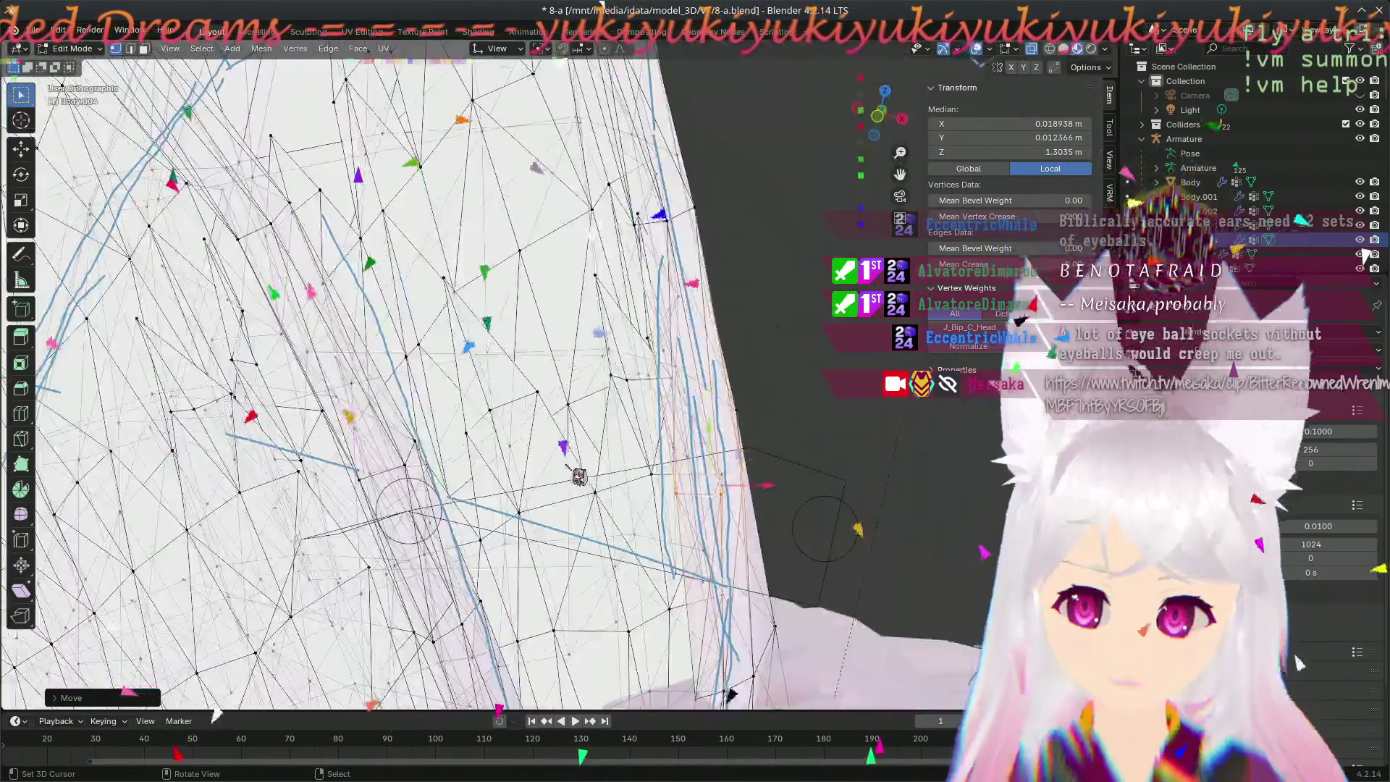
scroll(585, 474, "down", 3)
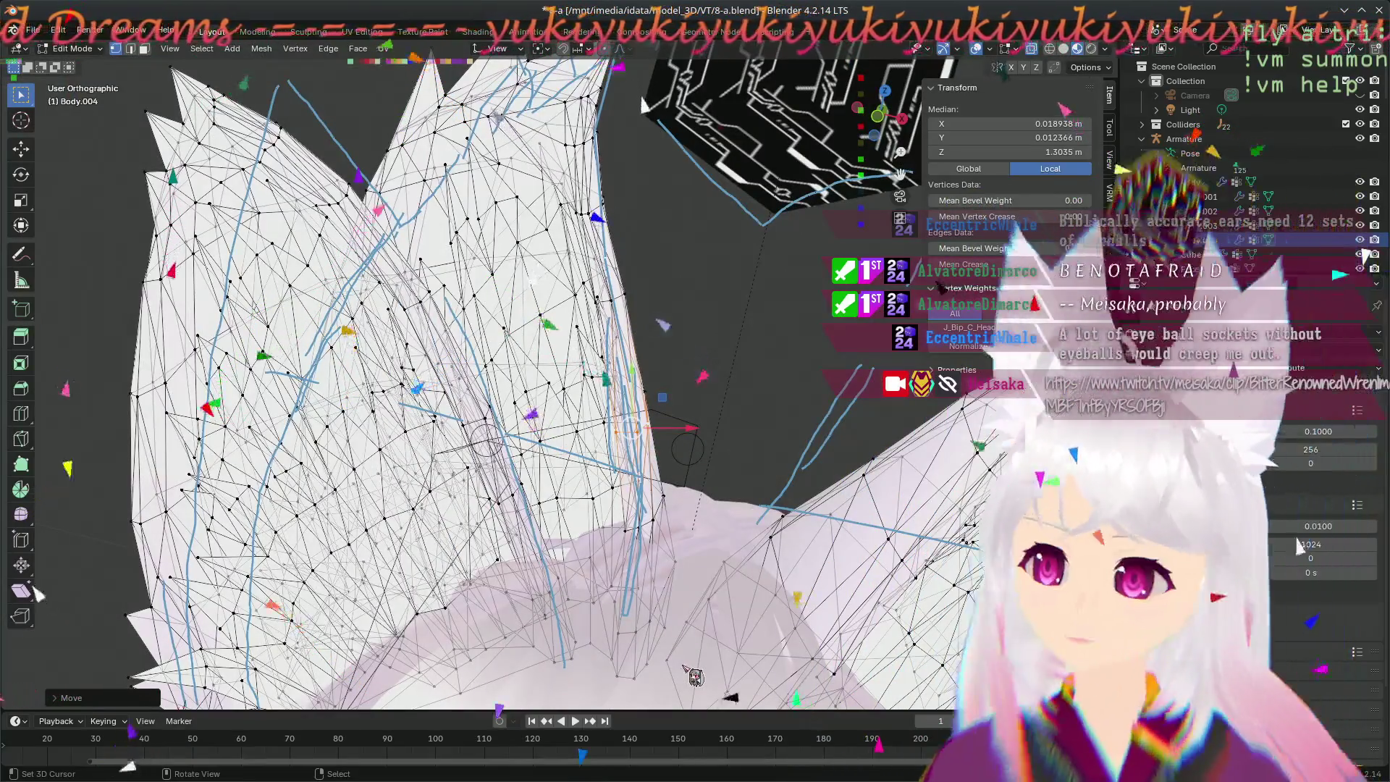
mouse_move(584, 474)
middle_mouse_down()
mouse_move(640, 466)
mouse_move(695, 488)
middle_mouse_up()
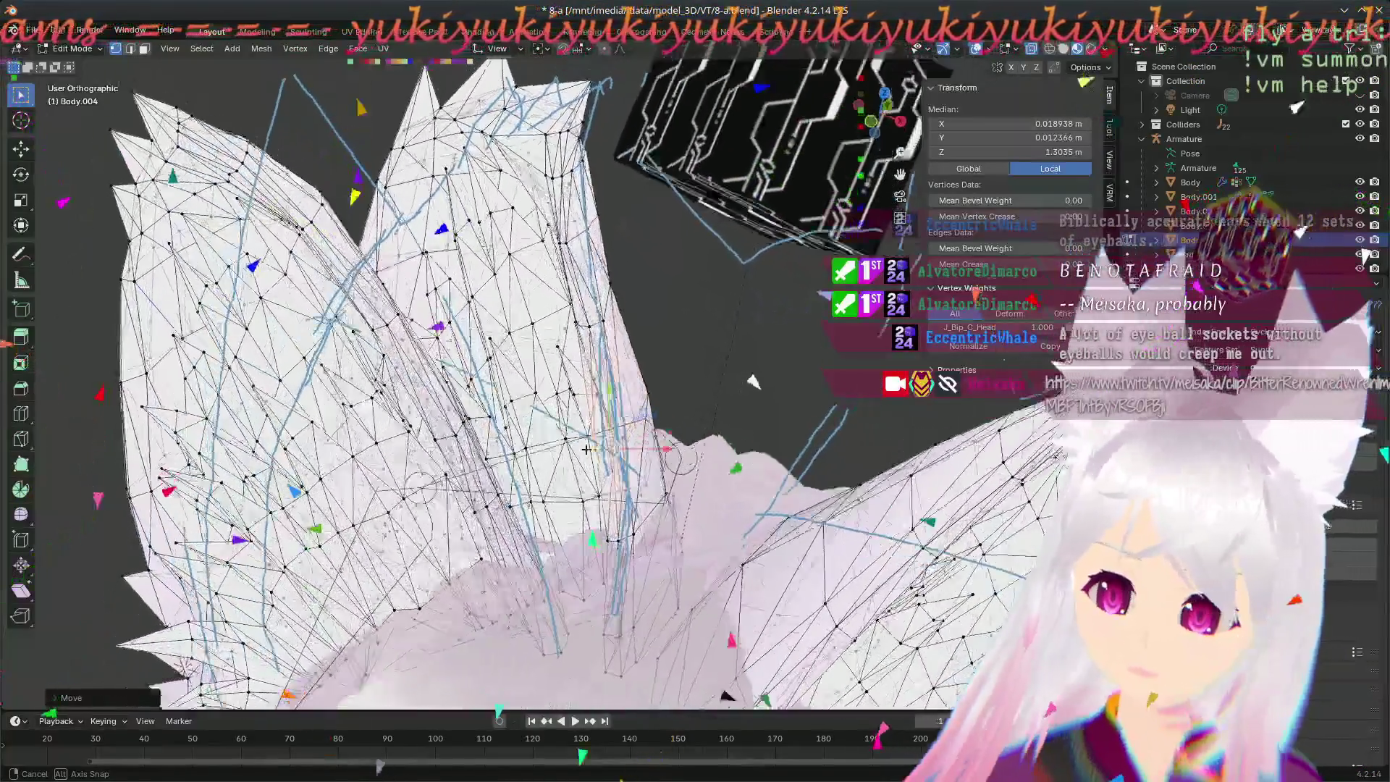
mouse_move(694, 488)
middle_mouse_down()
mouse_move(649, 555)
mouse_move(368, 526)
mouse_move(215, 487)
mouse_move(233, 513)
middle_mouse_up()
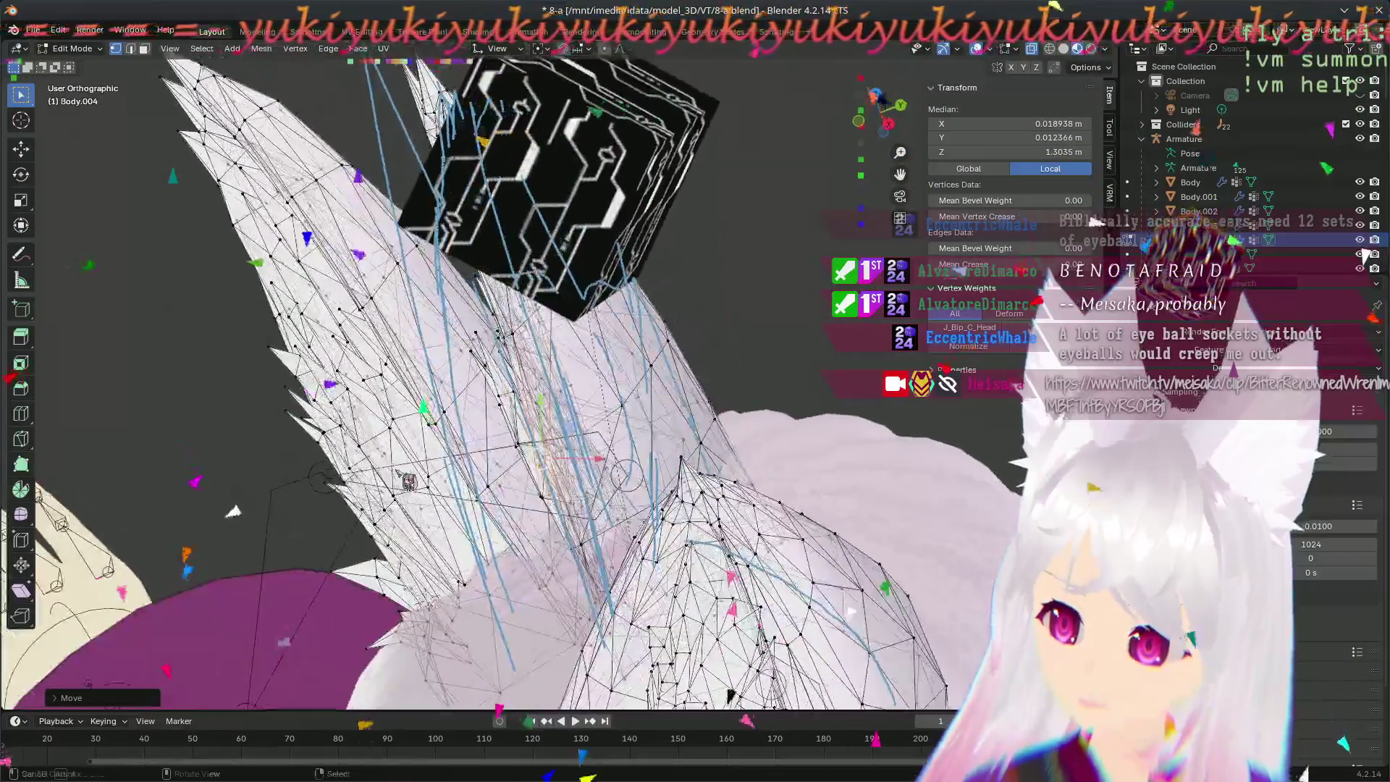
scroll(644, 468, "up", 3)
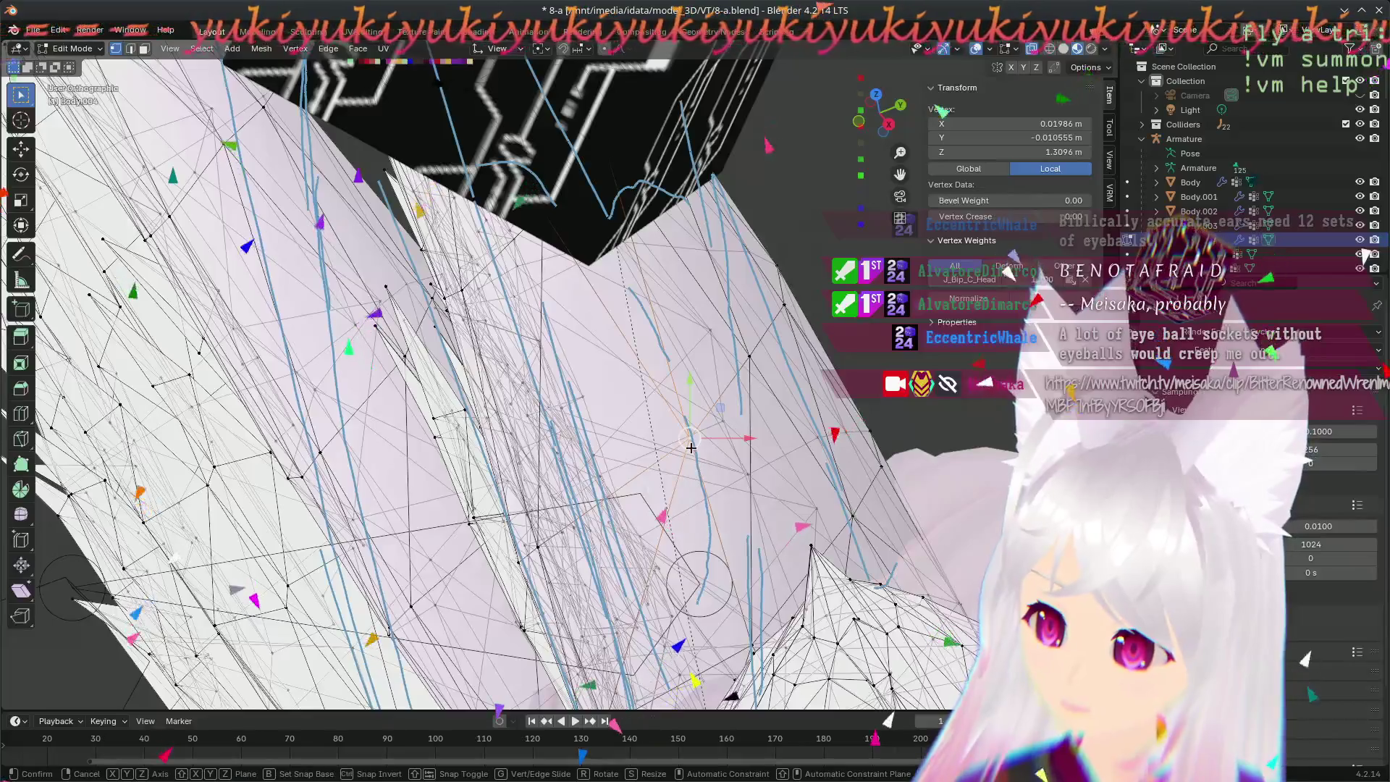
middle_click_drag(681, 489, 374, 504)
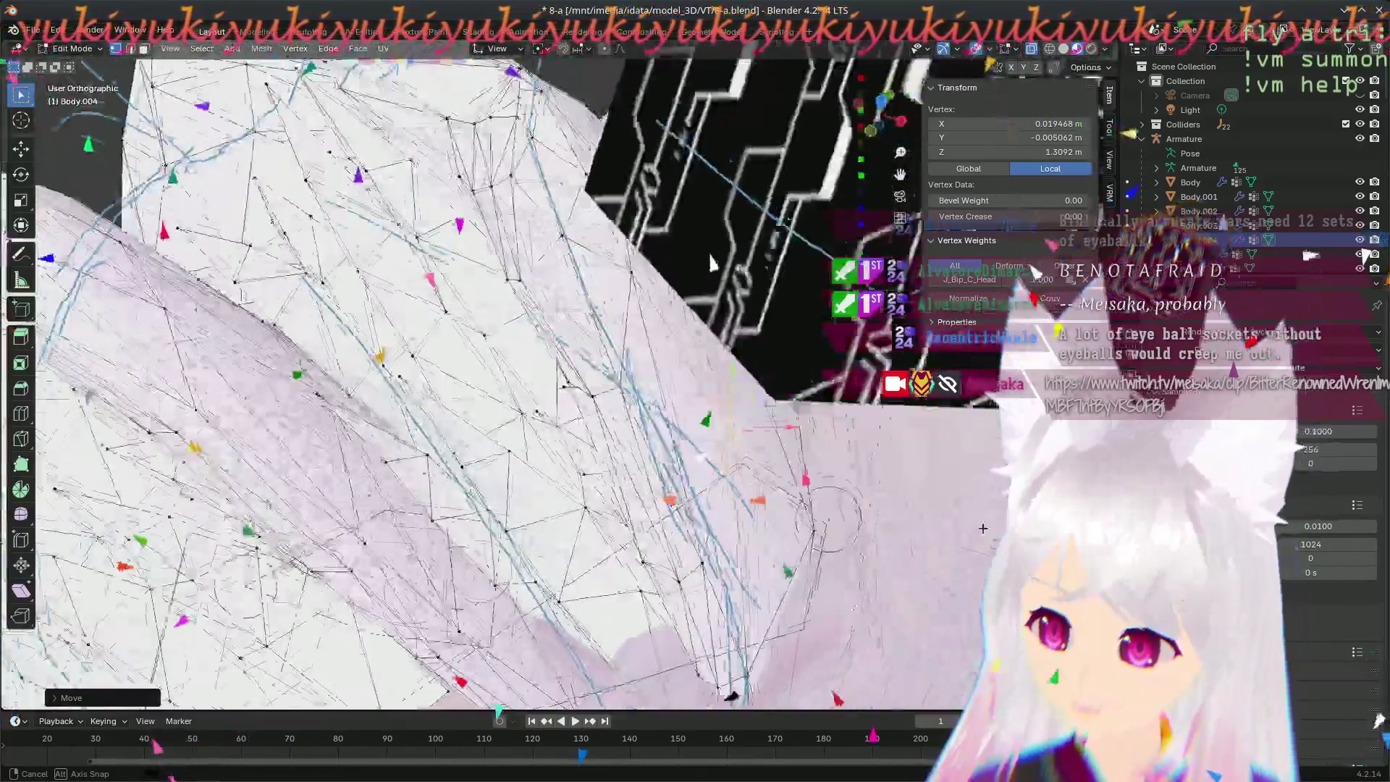
mouse_move(408, 490)
middle_mouse_down()
mouse_move(804, 421)
mouse_move(67, 482)
mouse_move(587, 525)
mouse_move(660, 328)
mouse_move(680, 446)
middle_mouse_up()
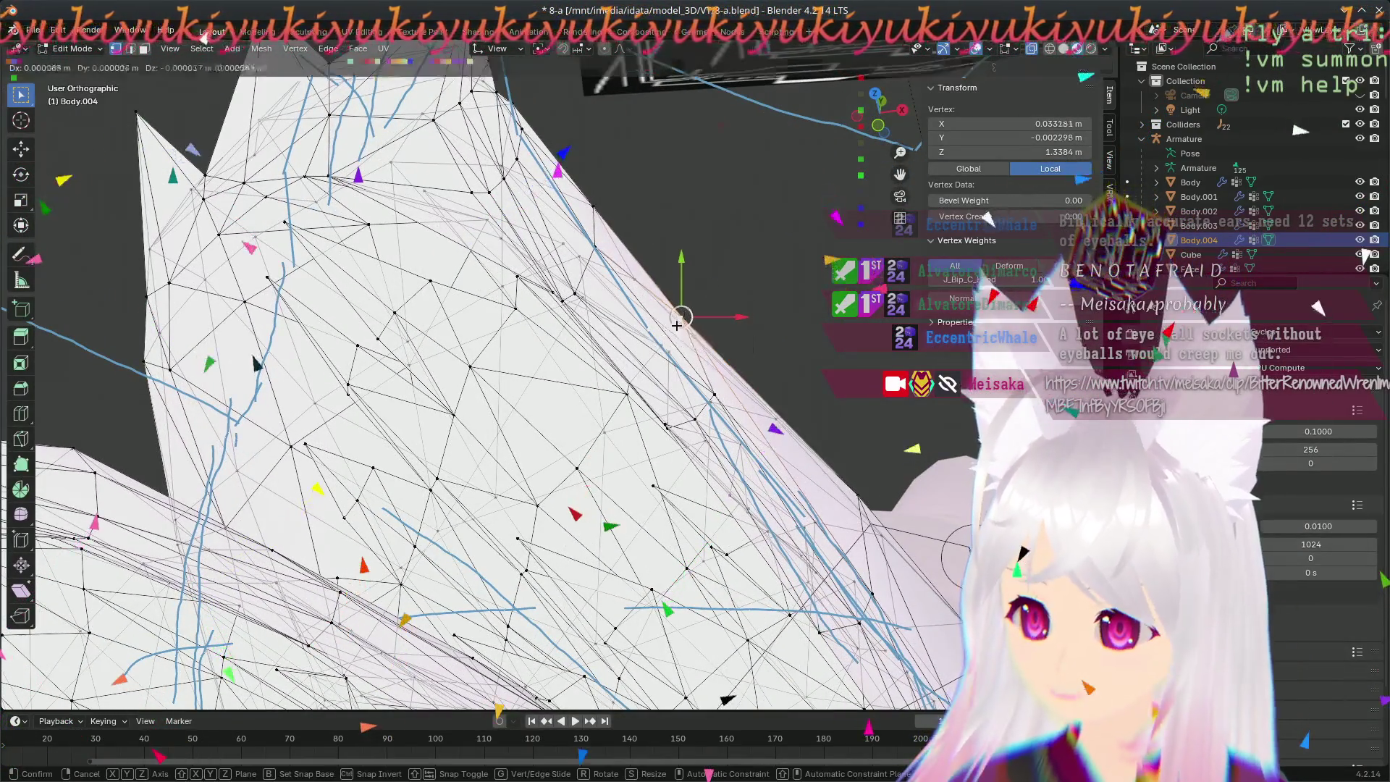
- Reposition two more vertices on the fox ear's outer edge and look across the sharpened spikes
left_click(693, 320)
middle_click_drag(693, 320, 298, 451)
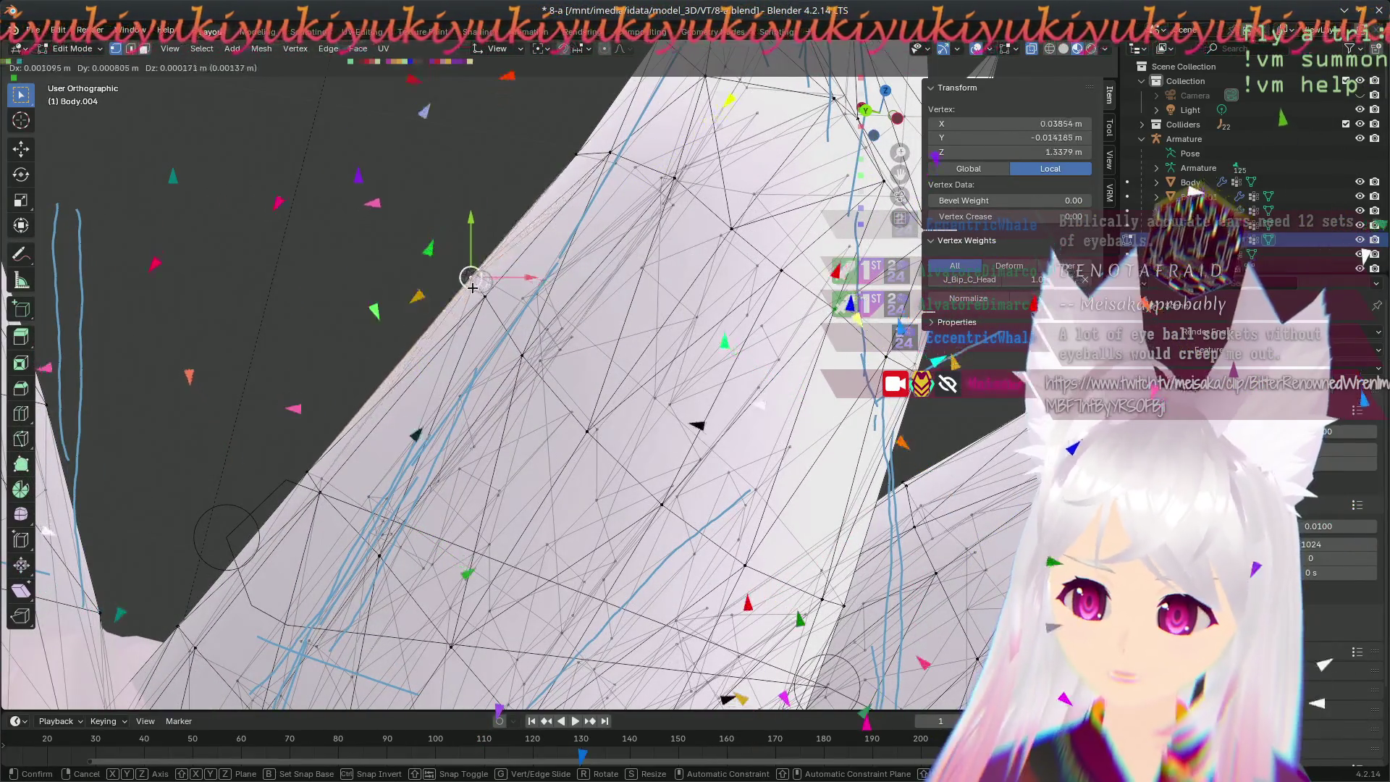
left_click(467, 278)
mouse_move(467, 278)
middle_mouse_down()
mouse_move(522, 241)
mouse_move(52, 337)
mouse_move(418, 384)
middle_mouse_up()
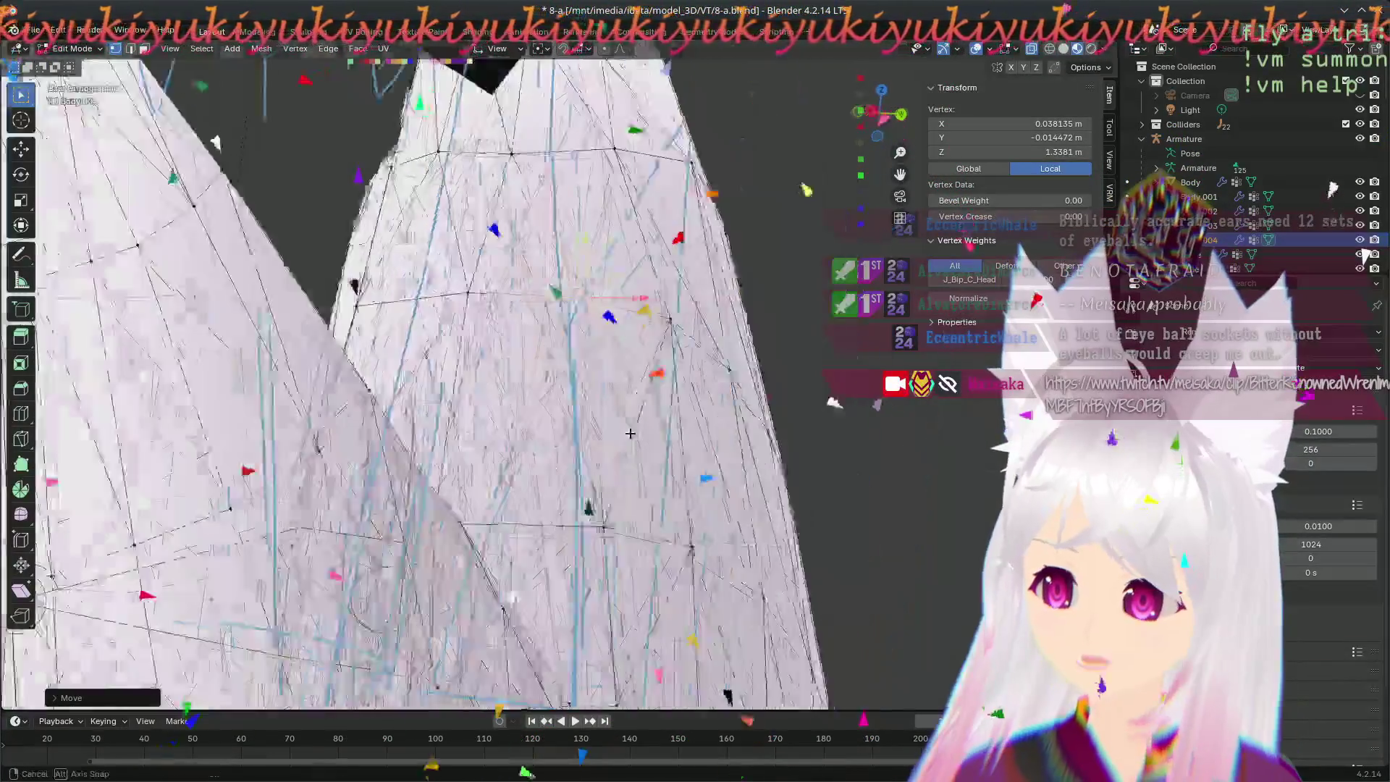
mouse_move(419, 385)
middle_mouse_down()
mouse_move(811, 418)
mouse_move(773, 469)
mouse_move(388, 438)
middle_mouse_up()
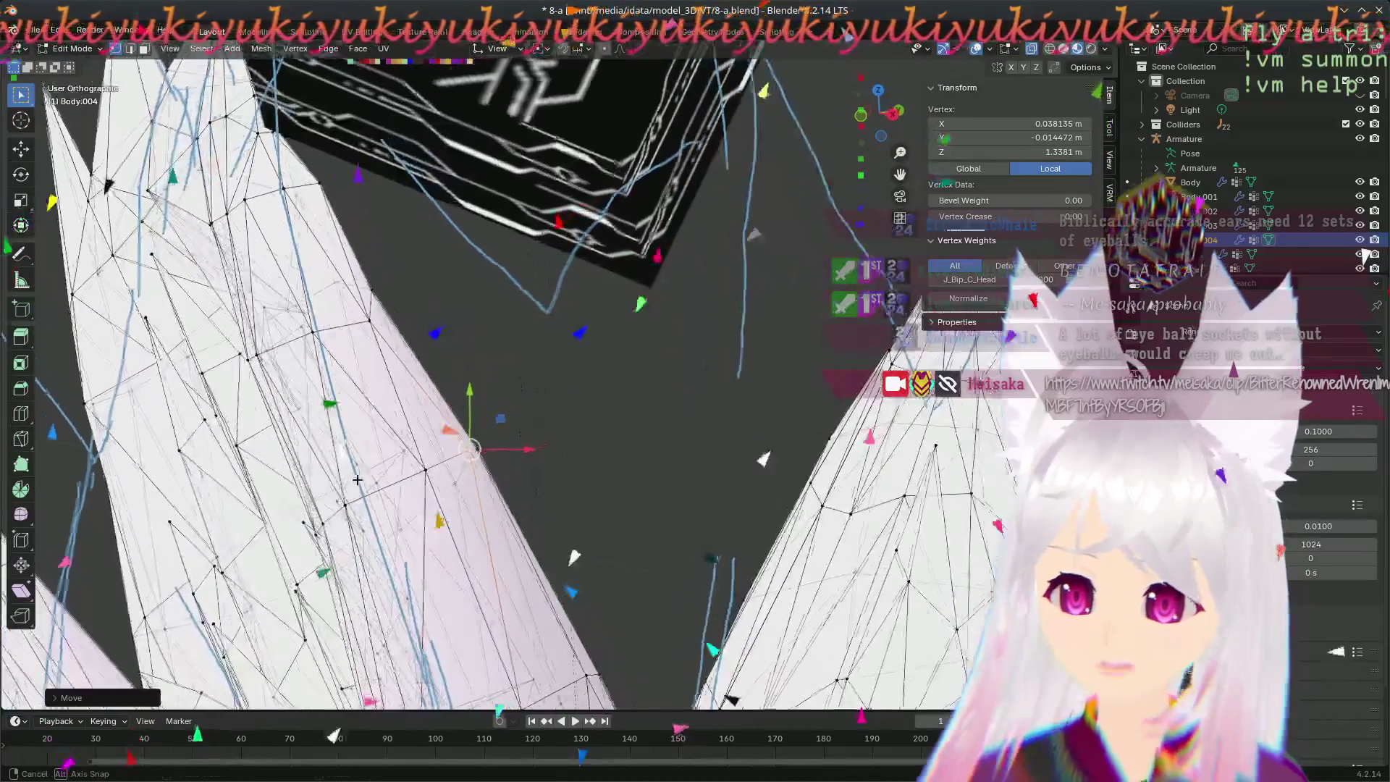
mouse_move(387, 438)
middle_mouse_down()
mouse_move(364, 332)
mouse_move(443, 341)
mouse_move(457, 480)
mouse_move(417, 447)
mouse_move(569, 463)
mouse_move(526, 422)
middle_mouse_up()
scroll(526, 423, "up", 3)
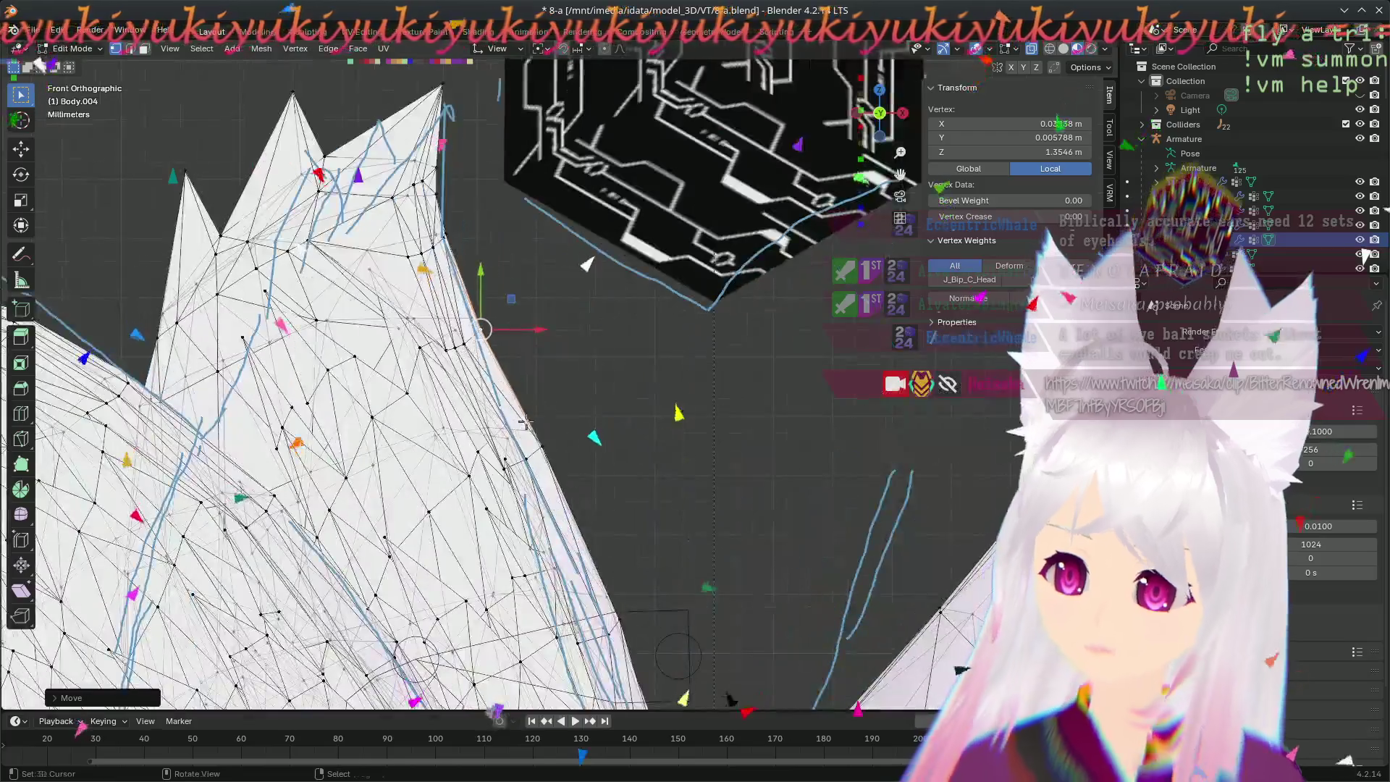
scroll(515, 359, "up", 4)
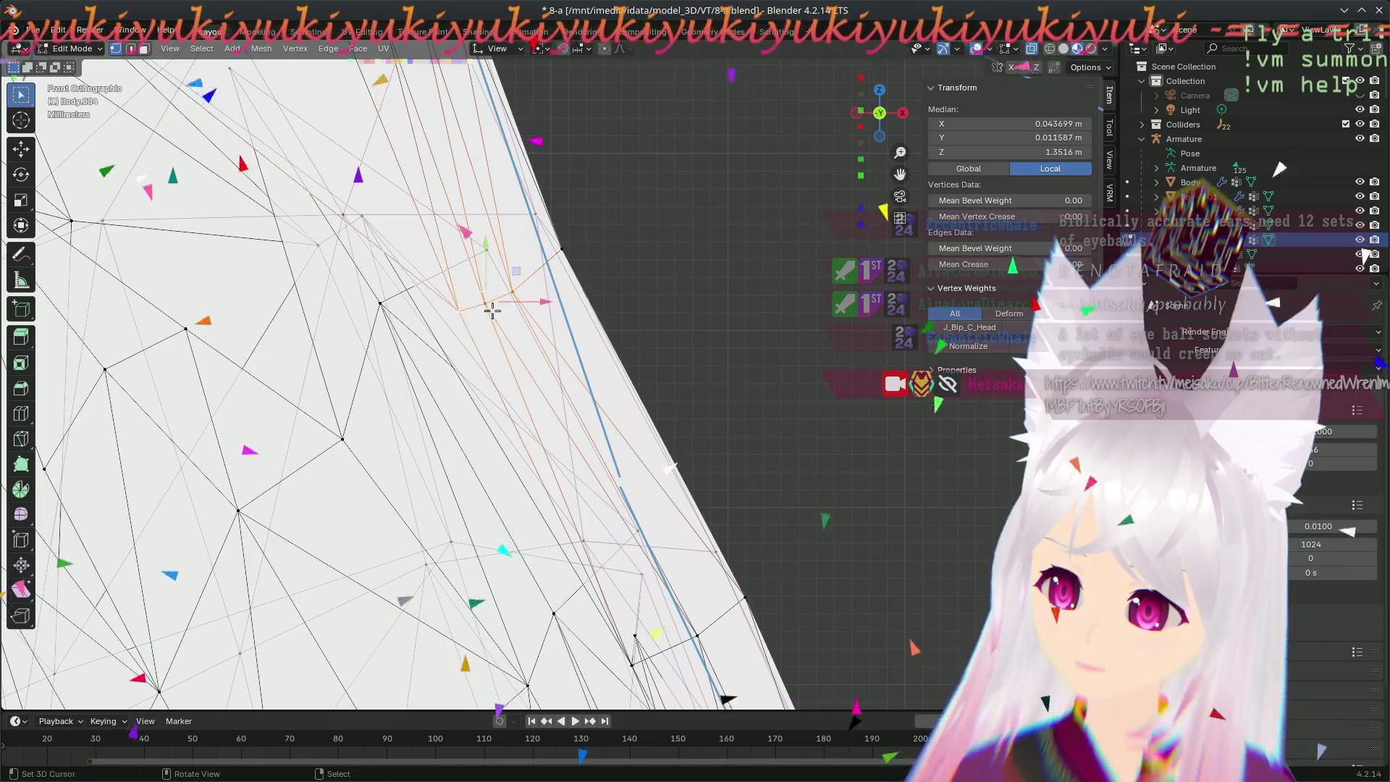
- Shift the selected ear edge slightly in front view, then move a further ear vertex after orbiting
key("g")
left_click(510, 294)
scroll(511, 294, "down", 5)
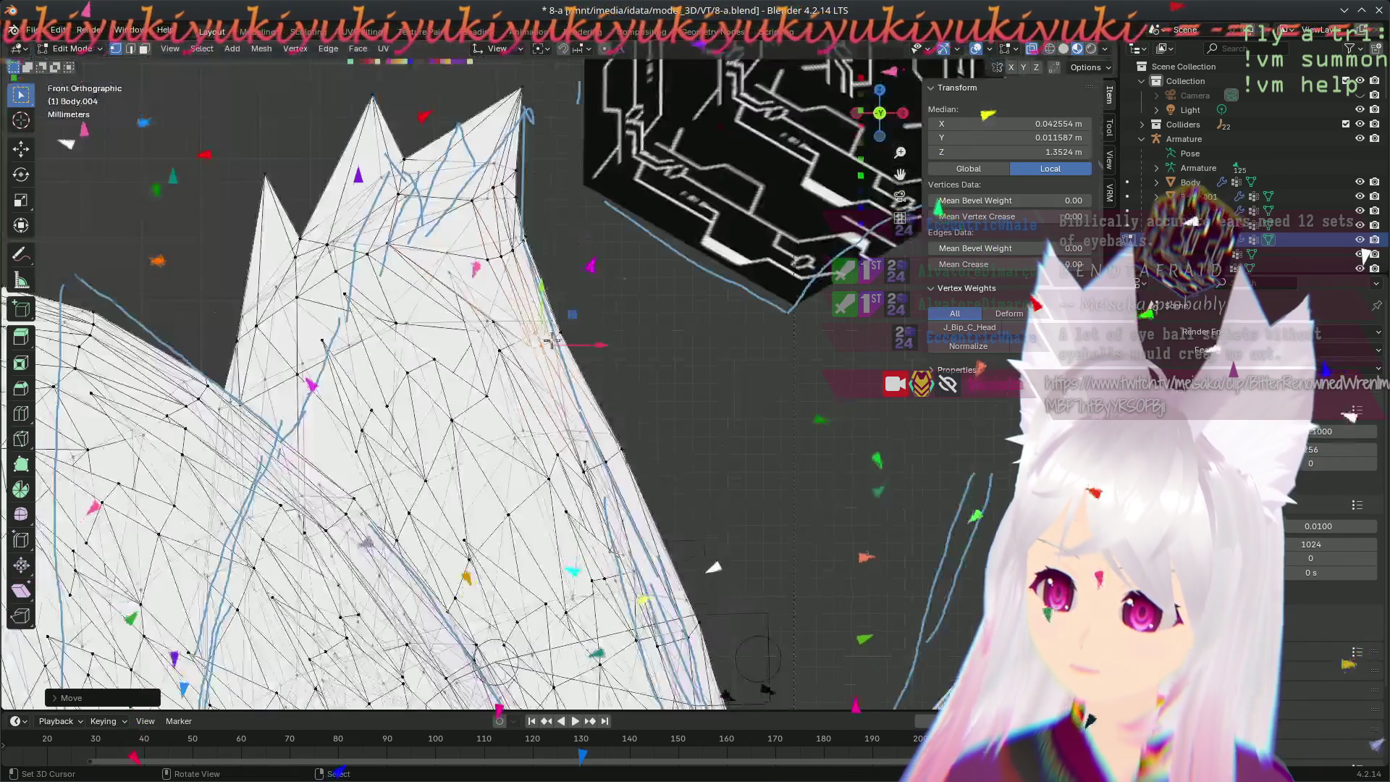
scroll(608, 359, "down", 3)
middle_click_drag(670, 464, 391, 481)
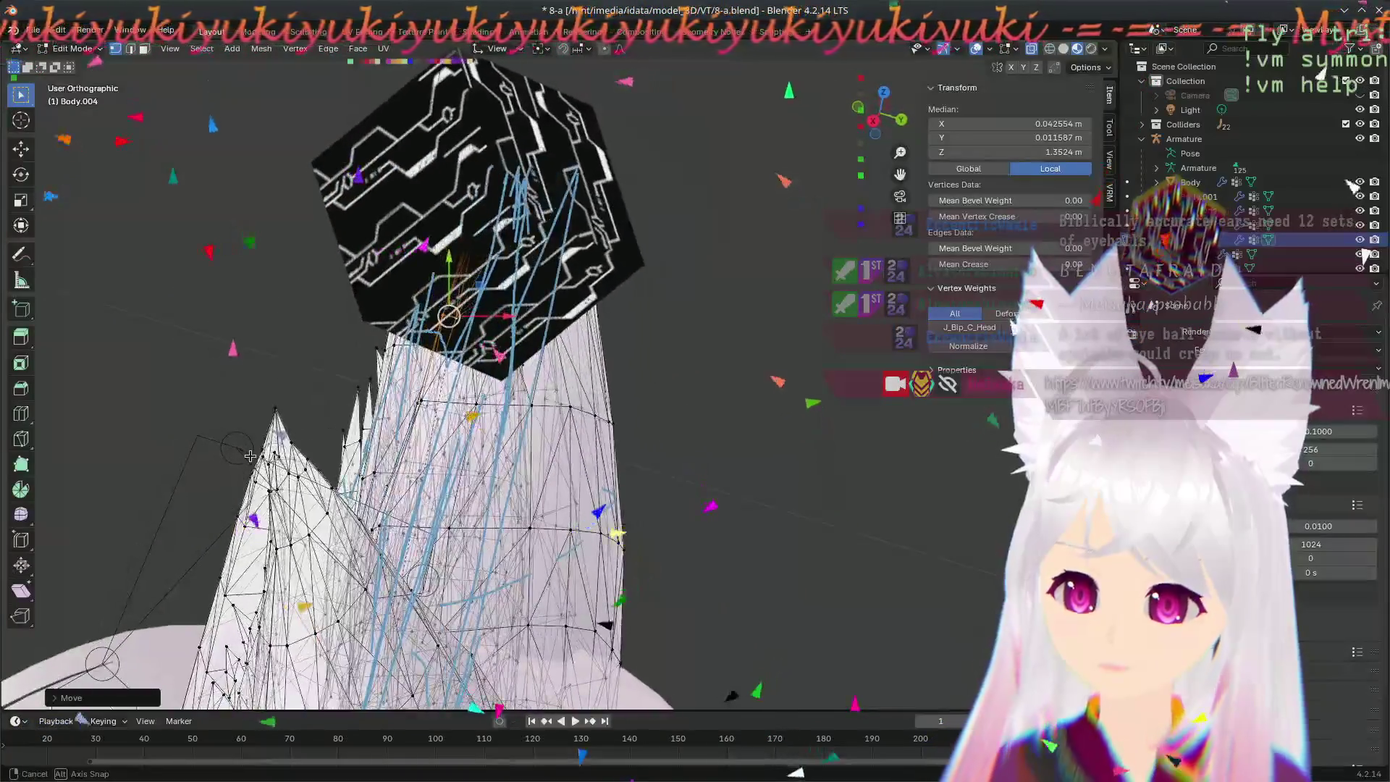
mouse_move(327, 479)
middle_mouse_down()
mouse_move(588, 439)
mouse_move(774, 489)
mouse_move(657, 321)
middle_mouse_up()
scroll(591, 437, "up", 3)
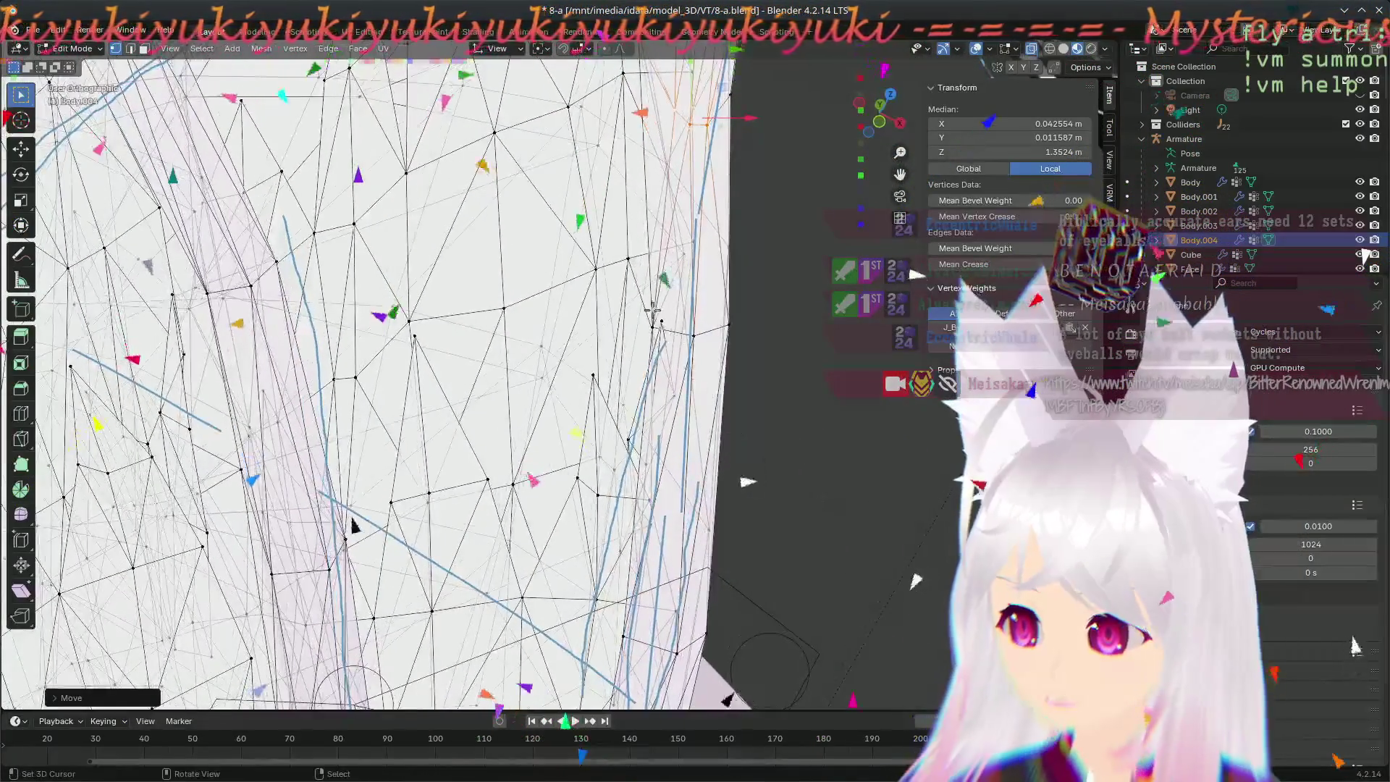
mouse_move(722, 425)
middle_mouse_down()
mouse_move(665, 380)
mouse_move(608, 652)
middle_mouse_up()
left_click(645, 352)
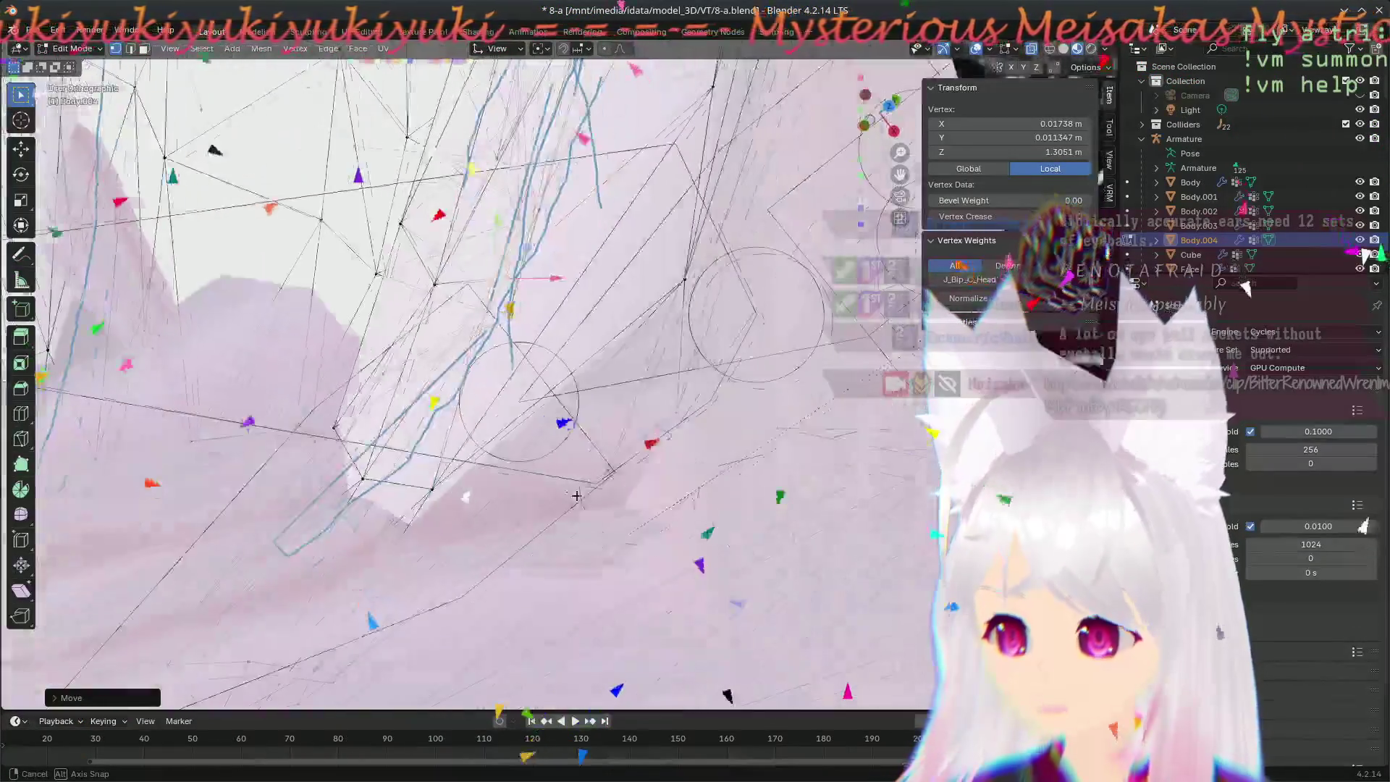
- Pick a vertex on the Body.004 ear edge and move it to a new position
mouse_move(520, 375)
middle_mouse_down()
mouse_move(445, 439)
mouse_move(542, 400)
mouse_move(443, 502)
middle_mouse_up()
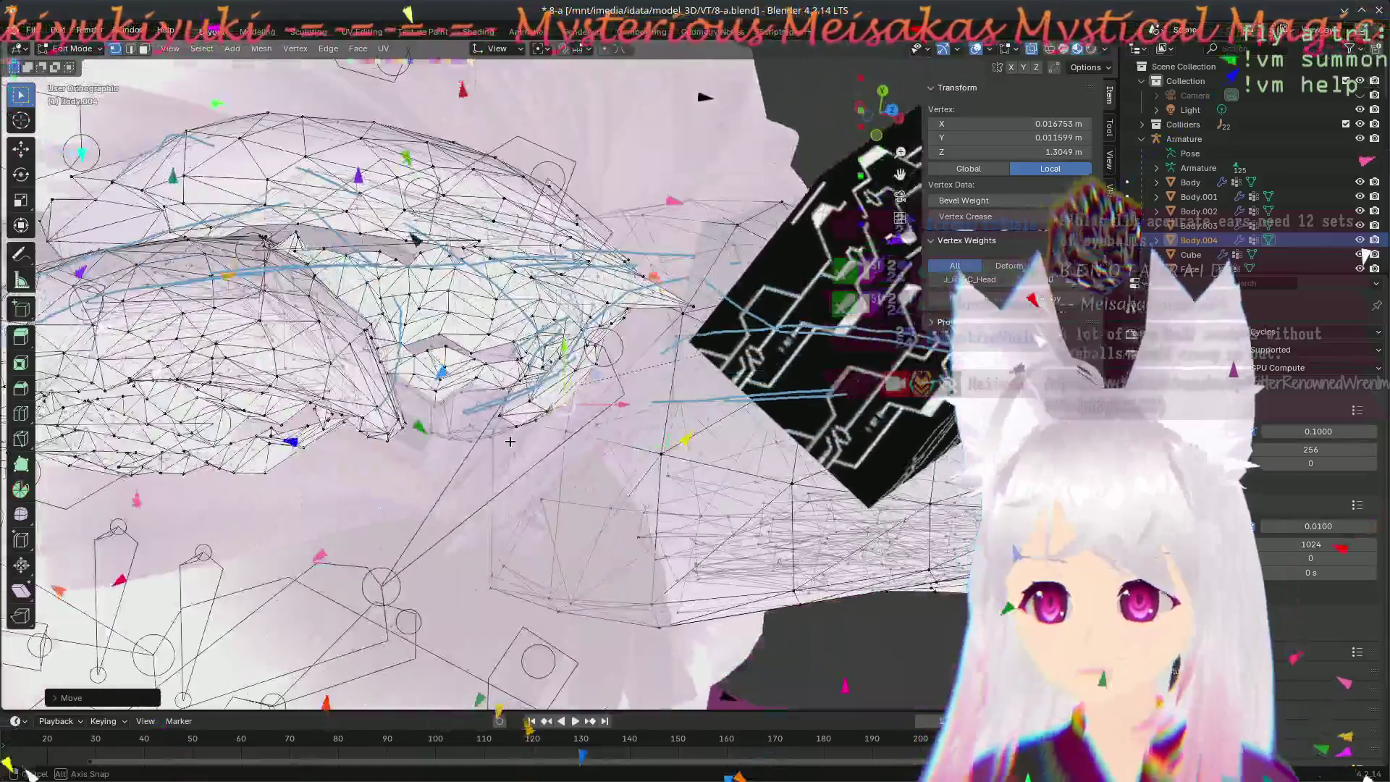
middle_click_drag(510, 441, 467, 479)
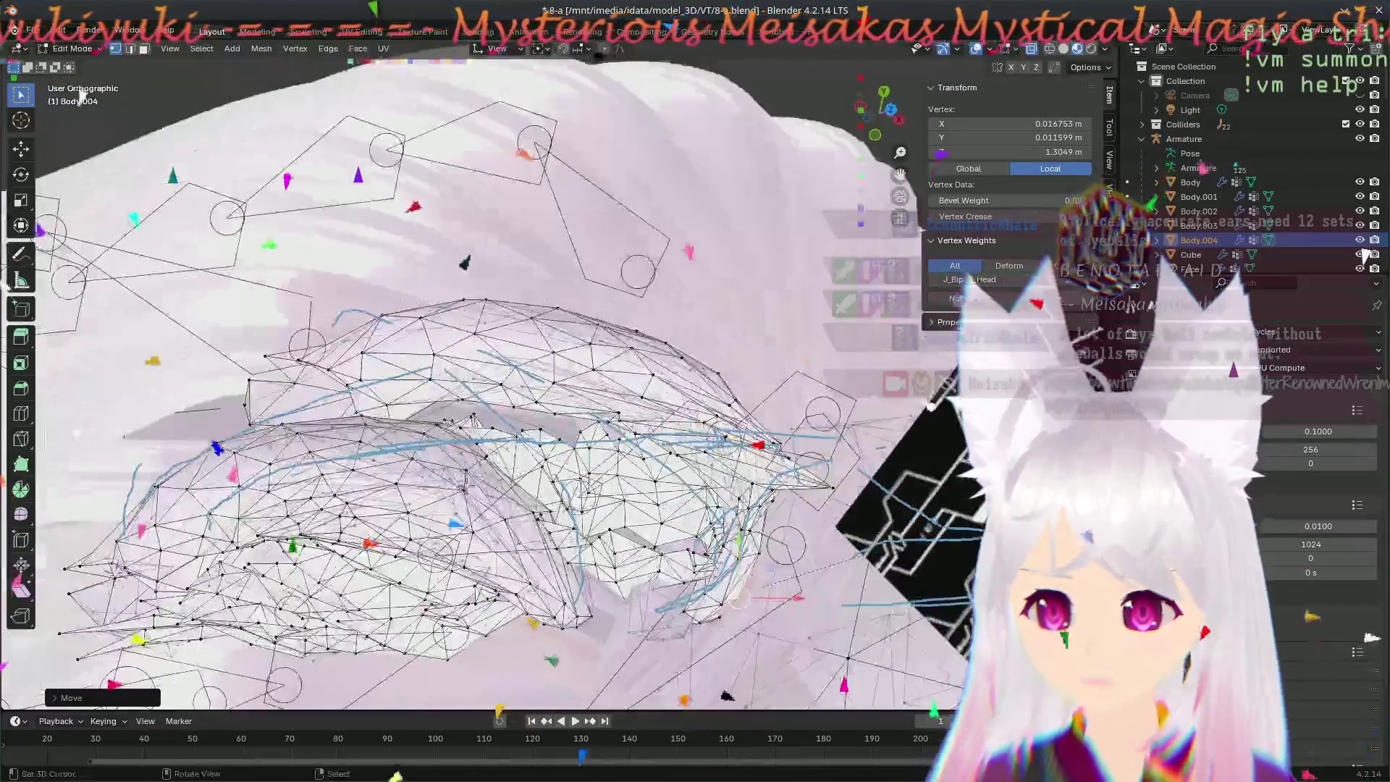
scroll(467, 479, "up", 3)
middle_click_drag(376, 469, 319, 429)
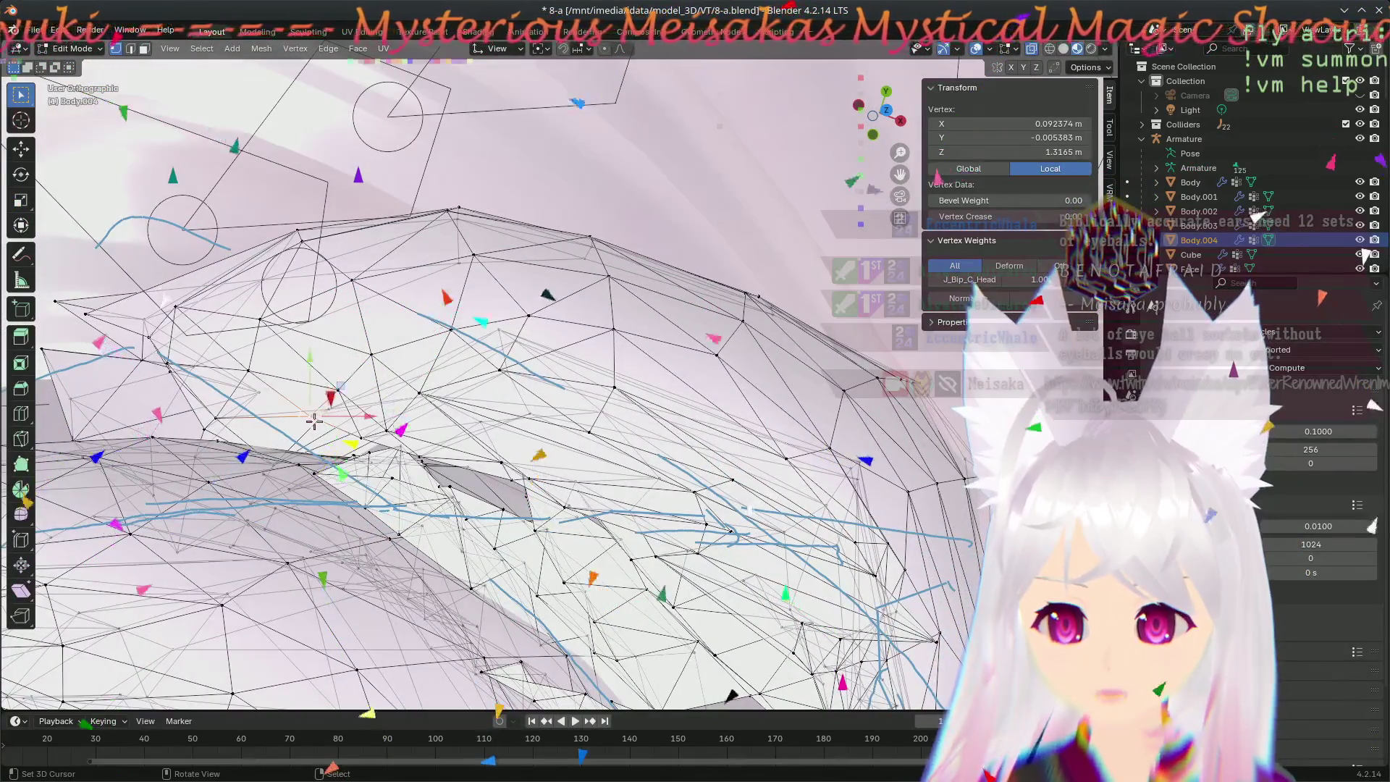
key("g")
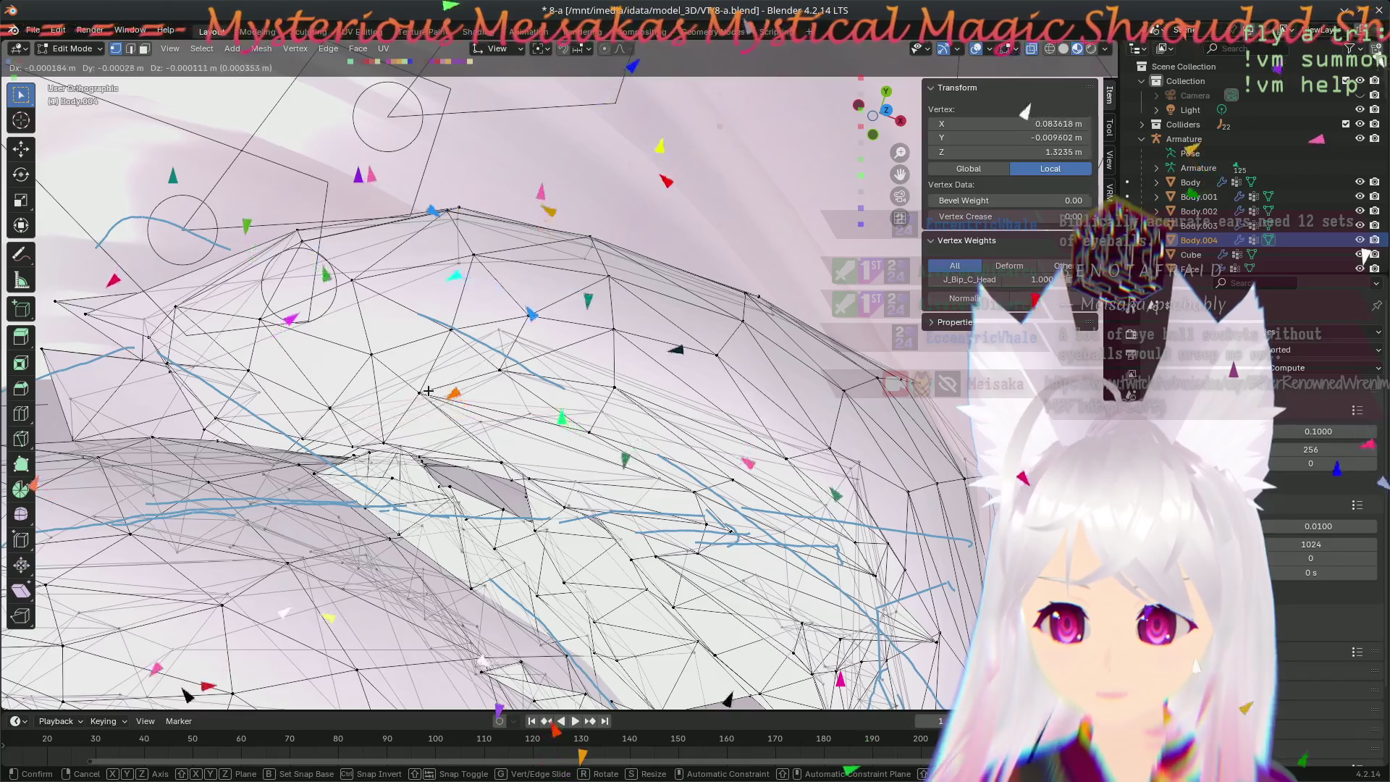
middle_click_drag(459, 506, 555, 450)
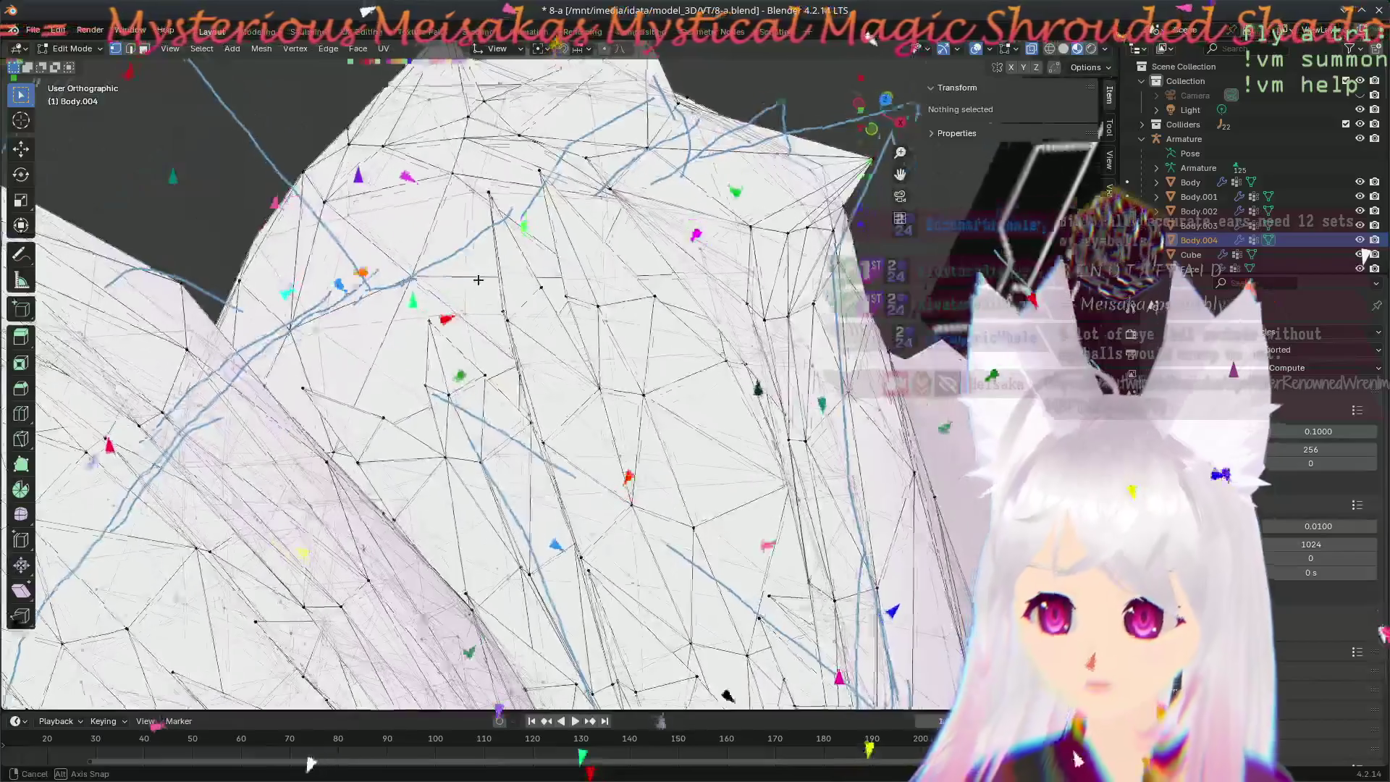
mouse_move(555, 449)
middle_mouse_down()
mouse_move(948, 158)
mouse_move(256, 451)
middle_mouse_up()
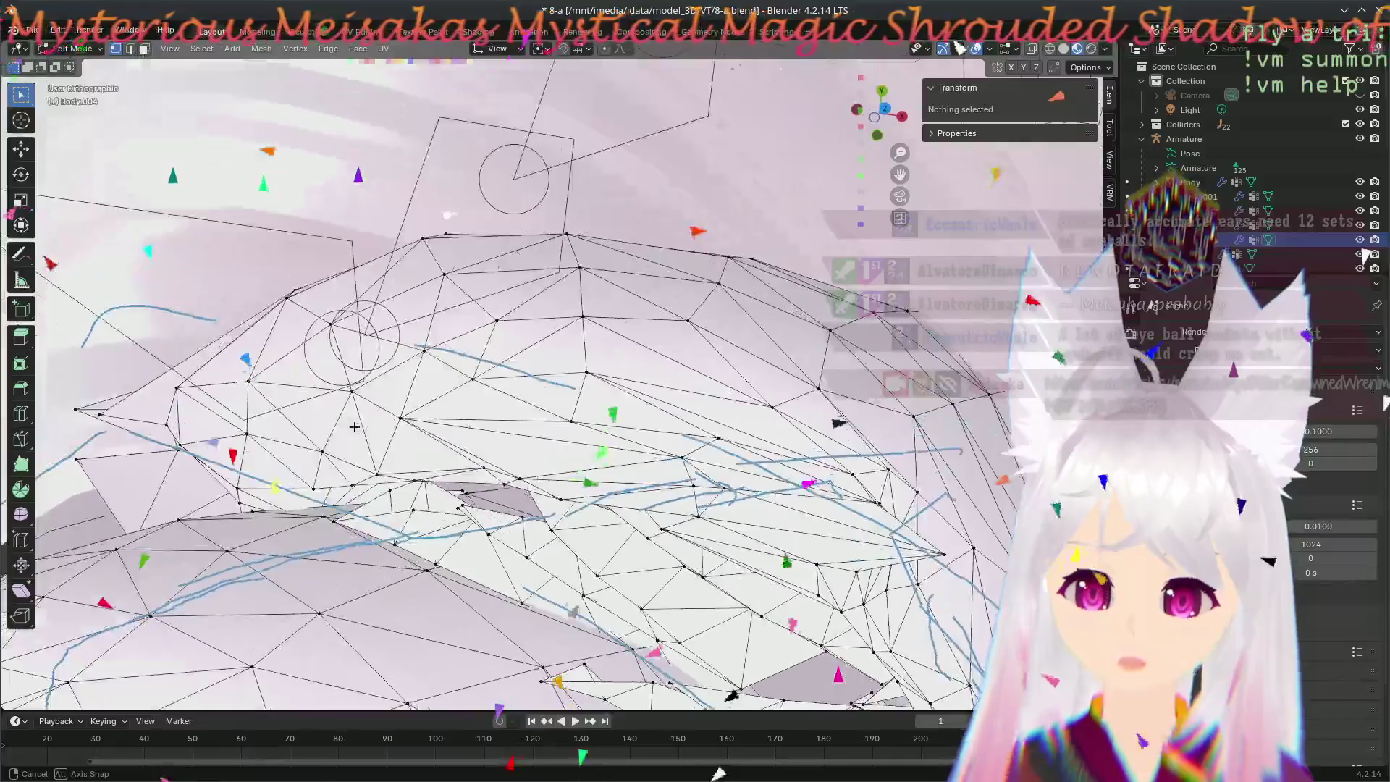
left_click(255, 451)
key("g")
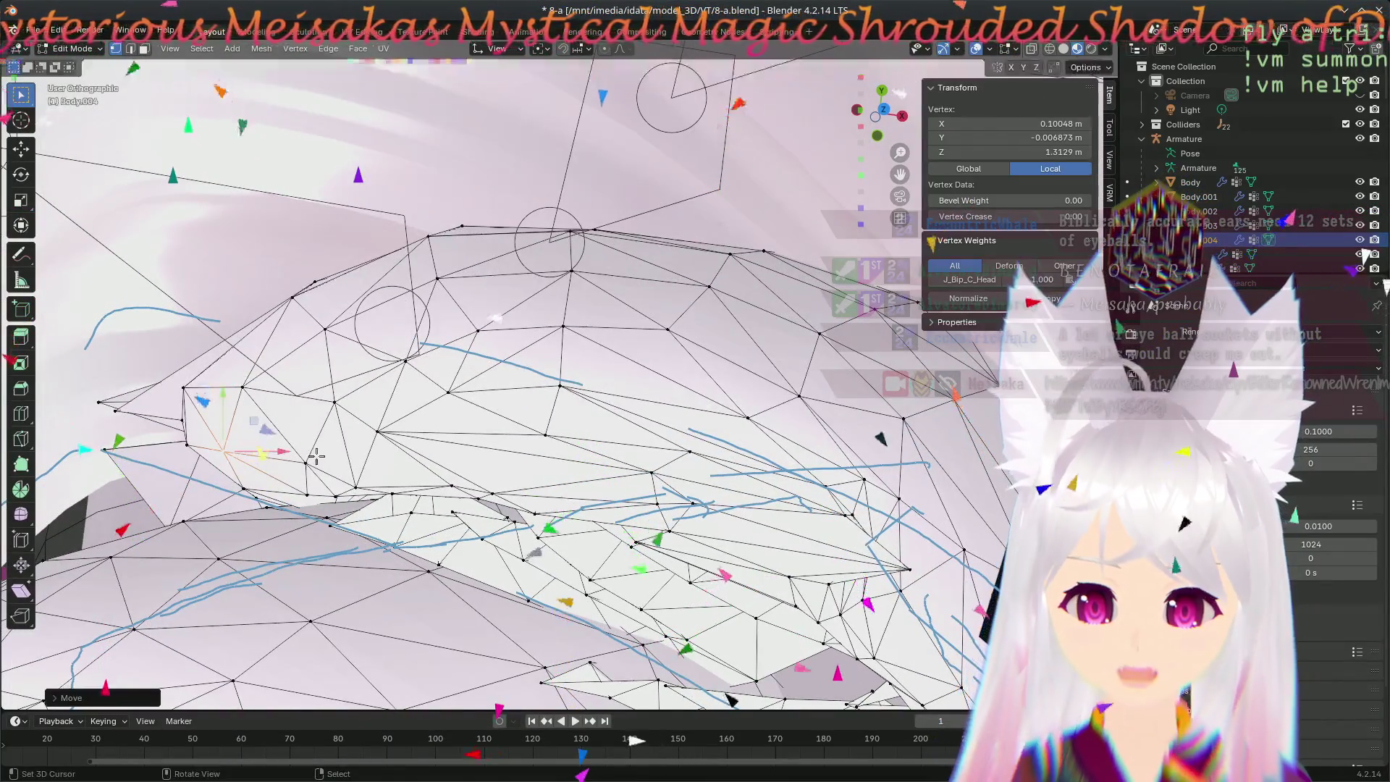
left_click(617, 735)
- Move another ear vertex while checking it against the straight front view
middle_click_drag(618, 735, 456, 608)
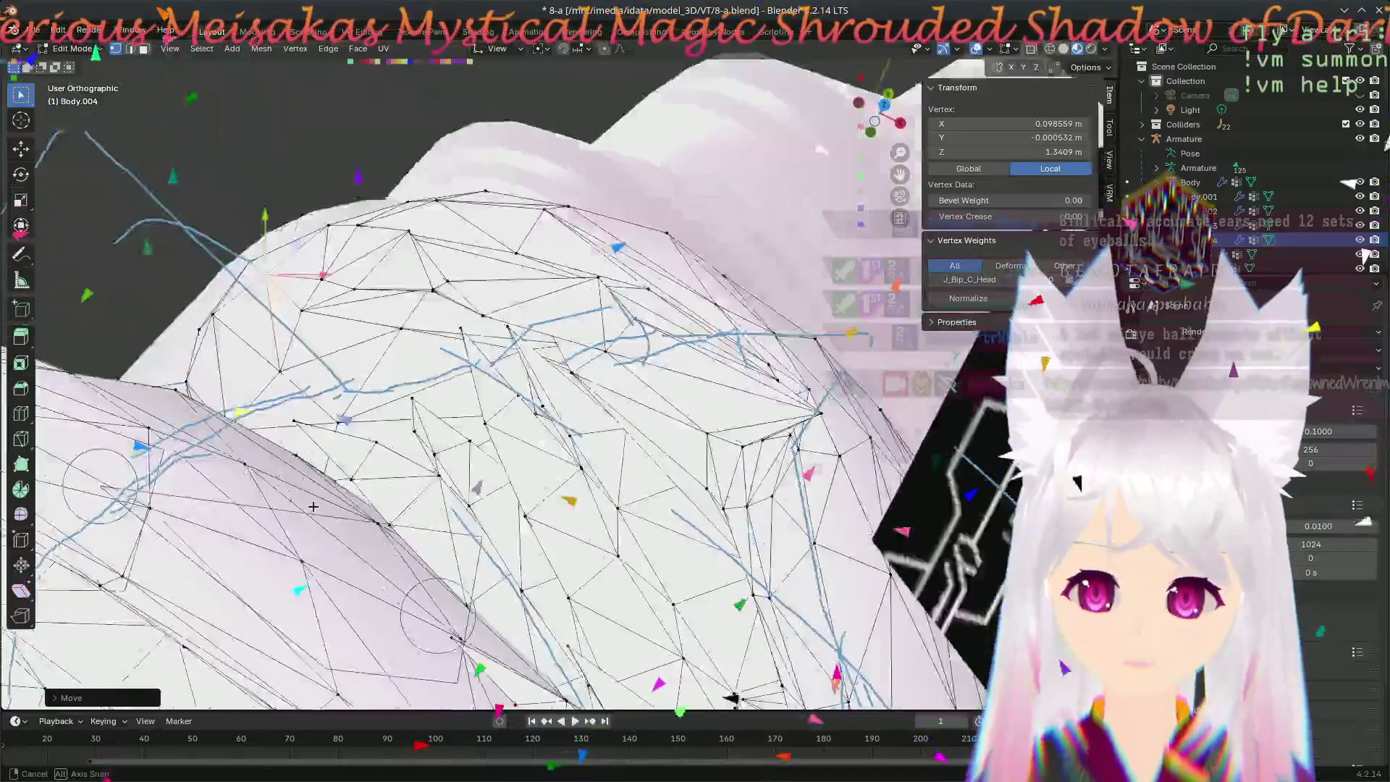
middle_click_drag(313, 506, 411, 598)
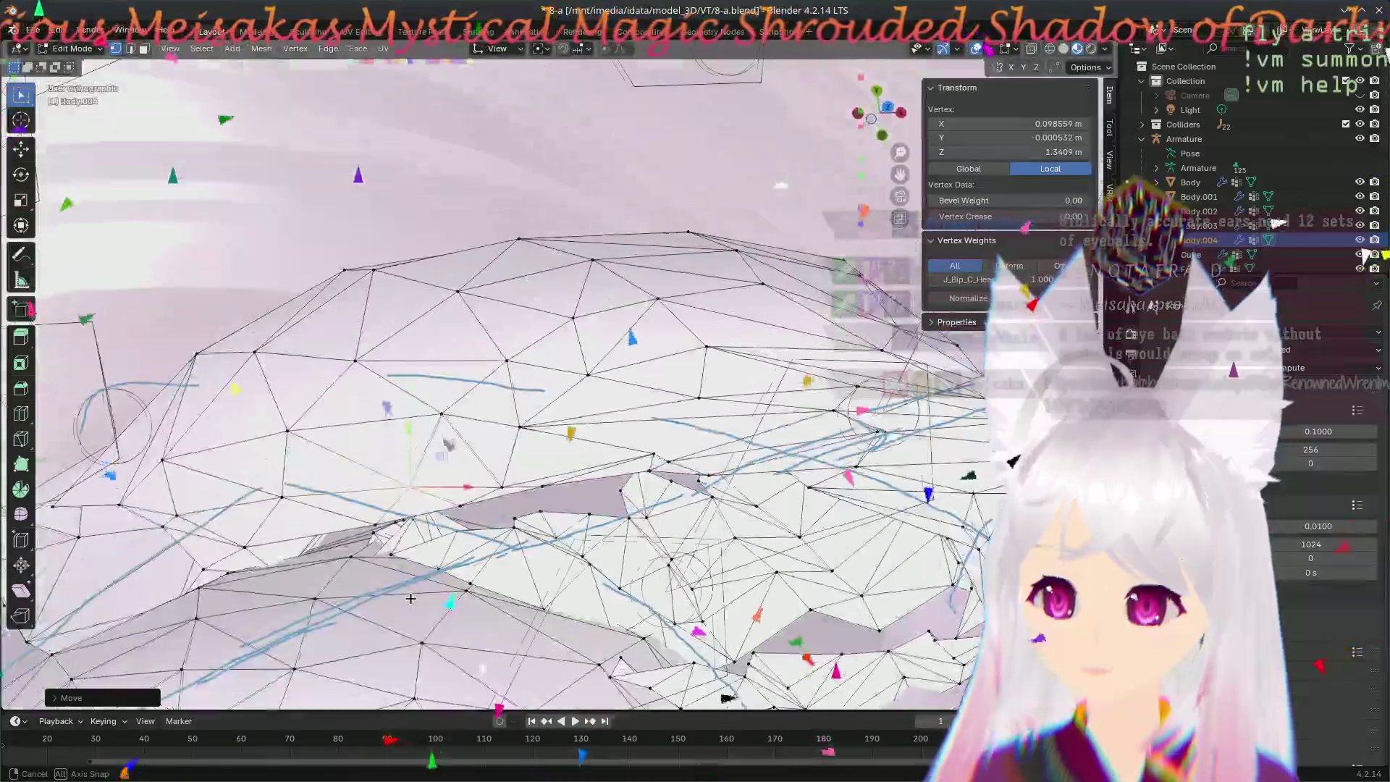
mouse_move(486, 547)
middle_mouse_down()
mouse_move(592, 497)
mouse_move(707, 397)
middle_mouse_up()
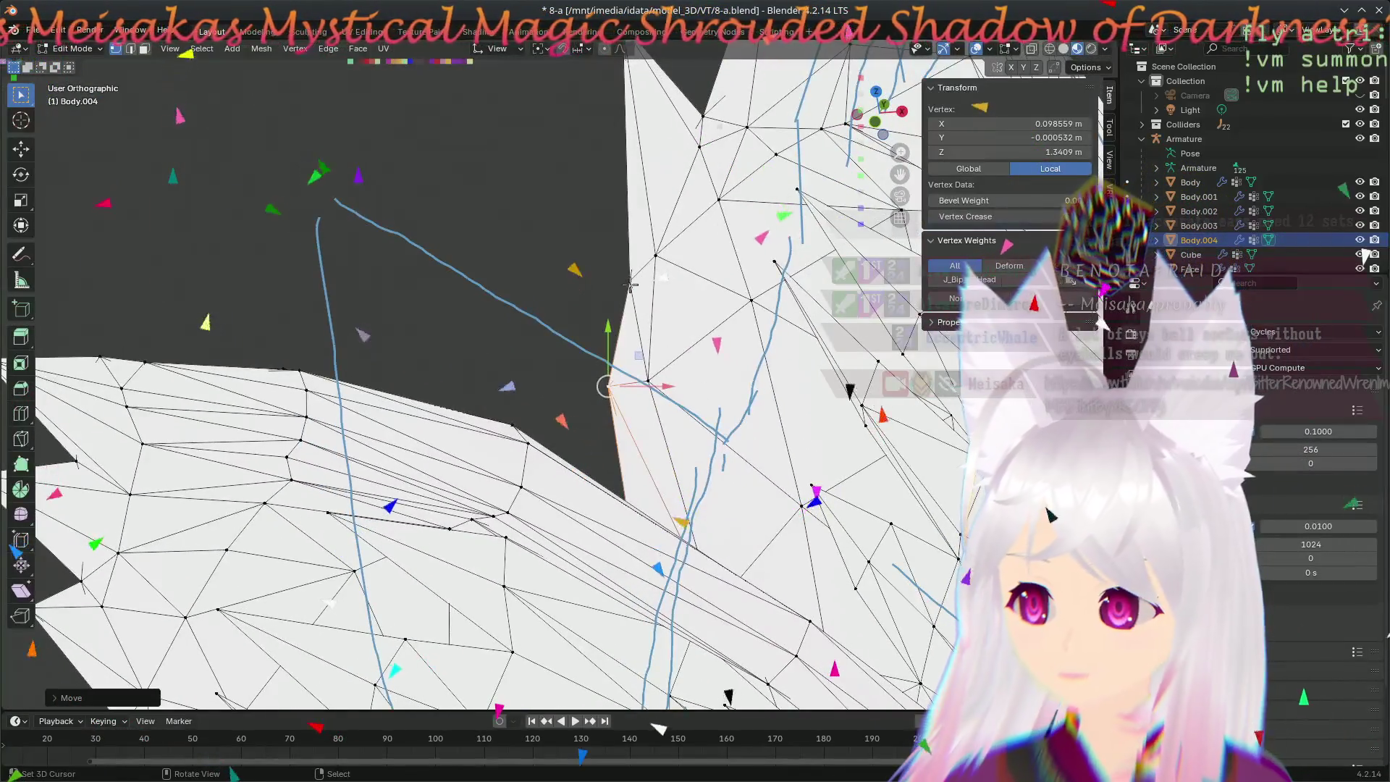
key("KP_1")
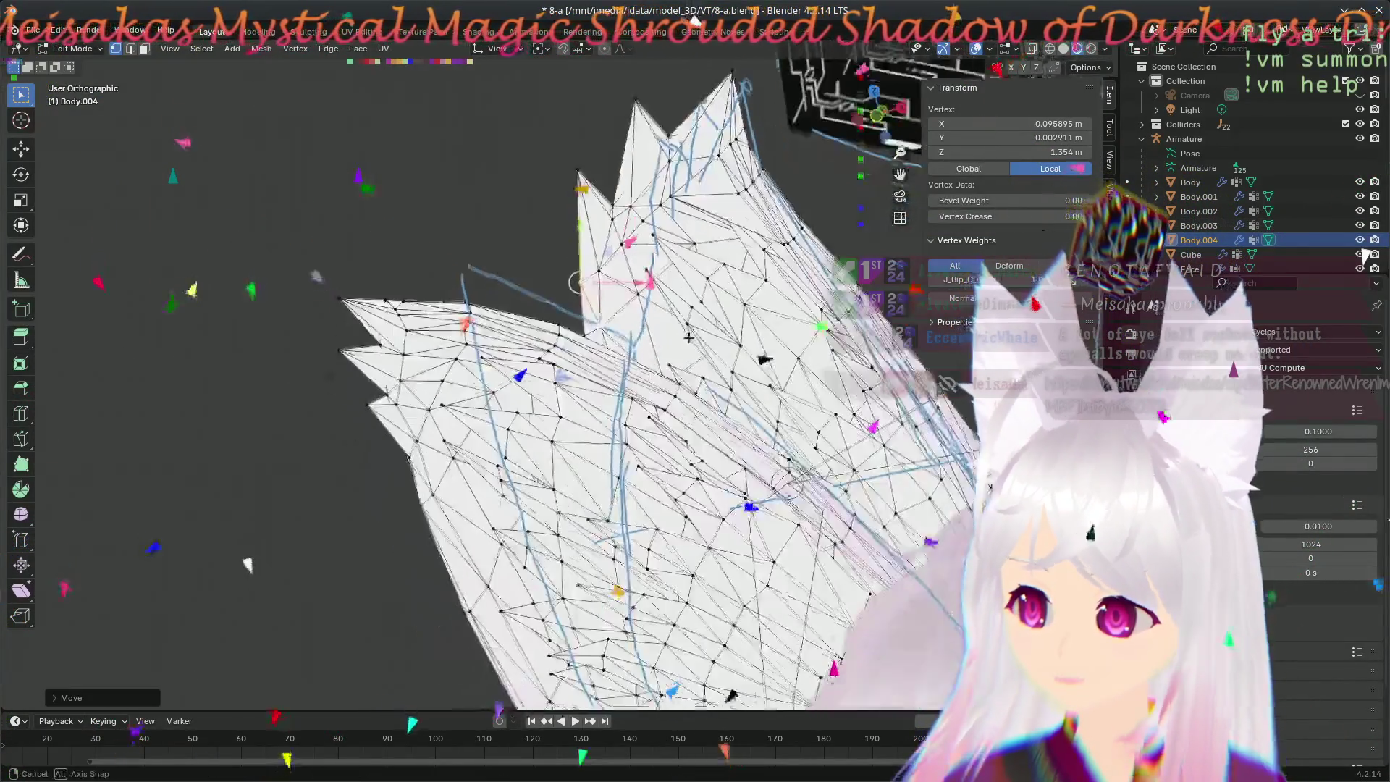
middle_click_drag(715, 336, 770, 447)
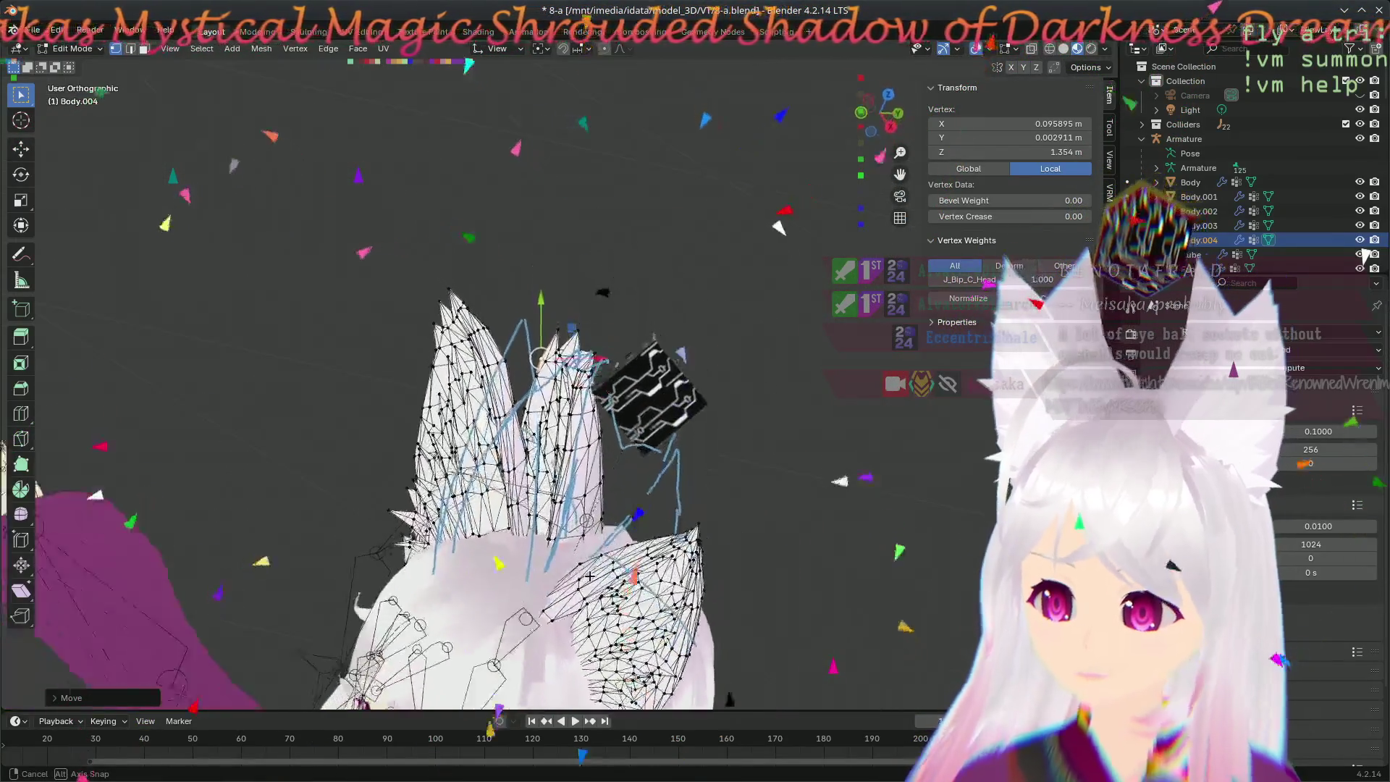
mouse_move(570, 486)
middle_mouse_down("ctrl")
mouse_move(411, 544)
mouse_move(605, 388)
middle_mouse_up("ctrl")
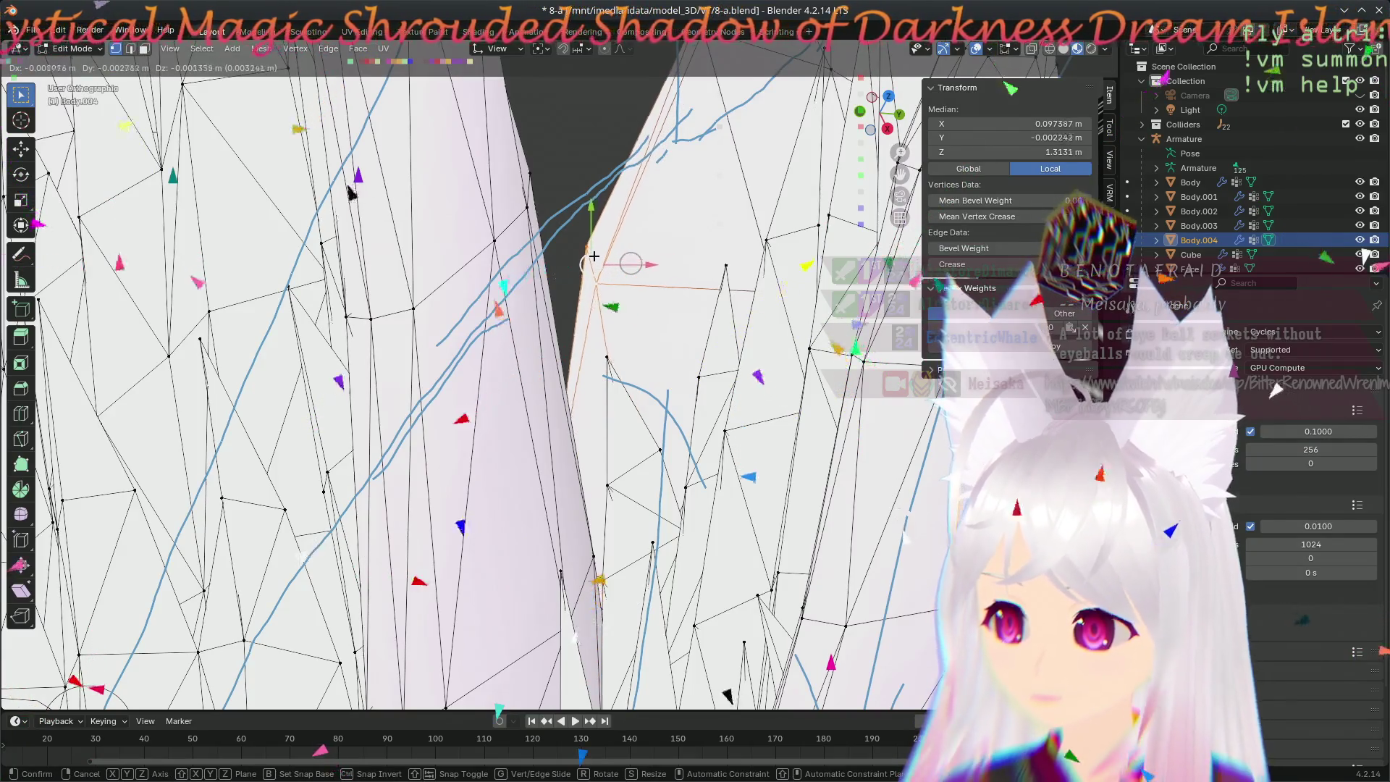
left_click(594, 257)
scroll(594, 256, "down", 5)
- Slide a vertex along X, then nudge two more ear-edge vertices into place
middle_click_drag(594, 256, 551, 521)
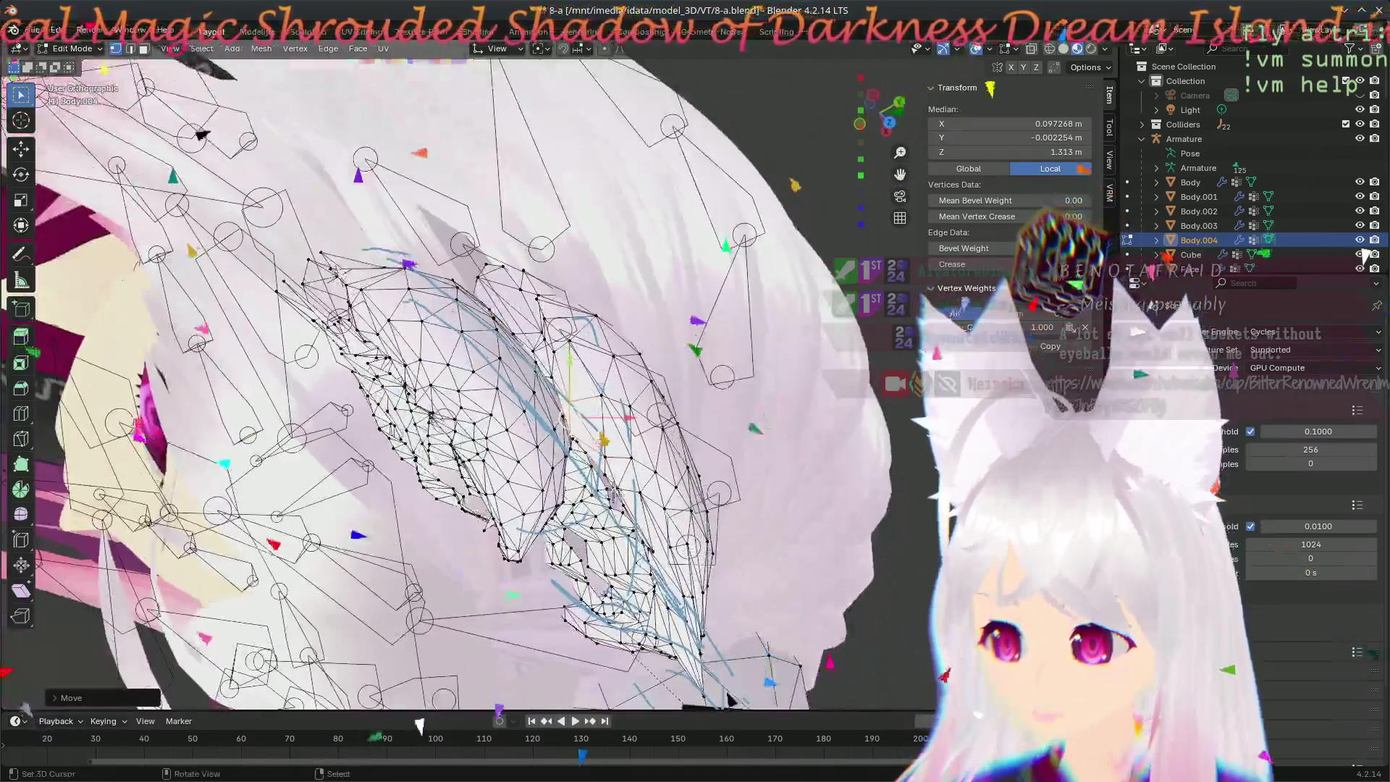
middle_click_drag(551, 523, 394, 739)
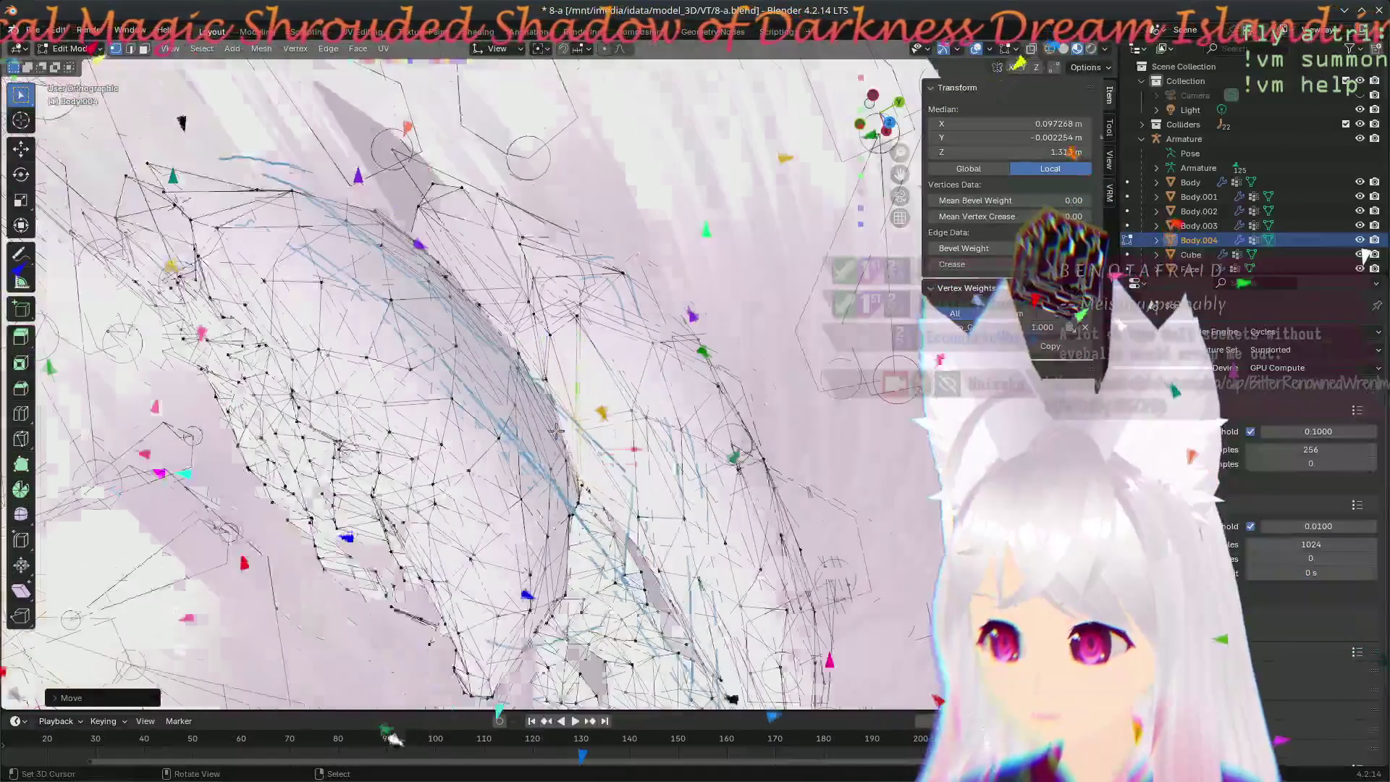
scroll(558, 432, "up", 2)
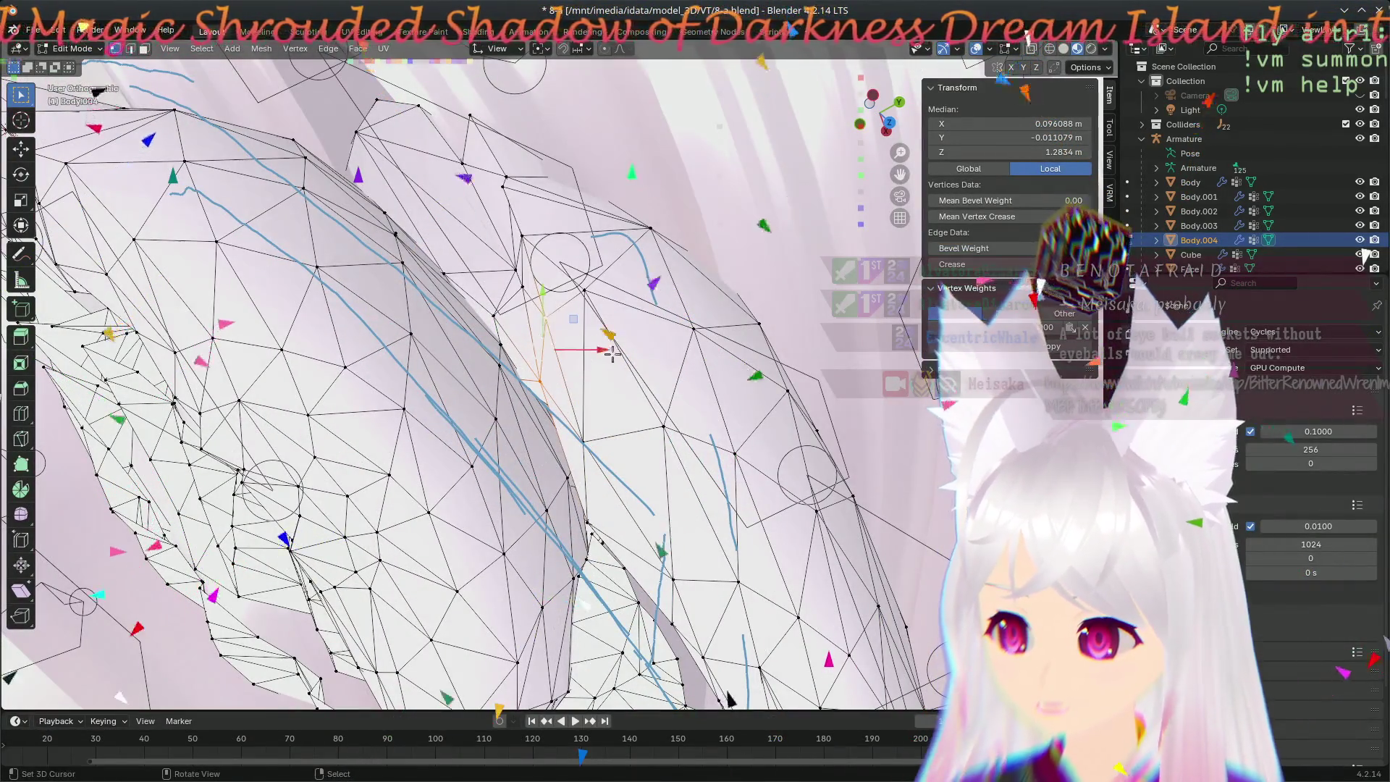
left_click(574, 318)
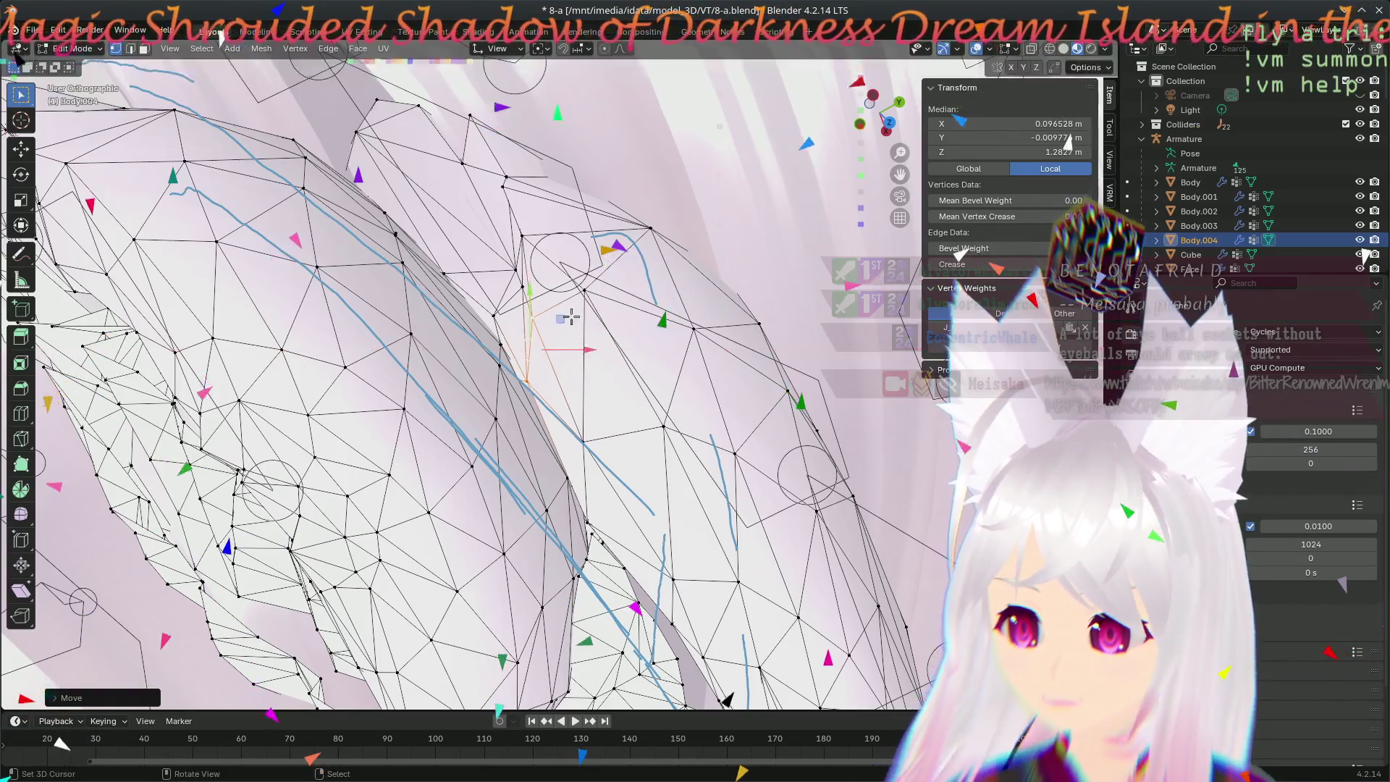
key("g")
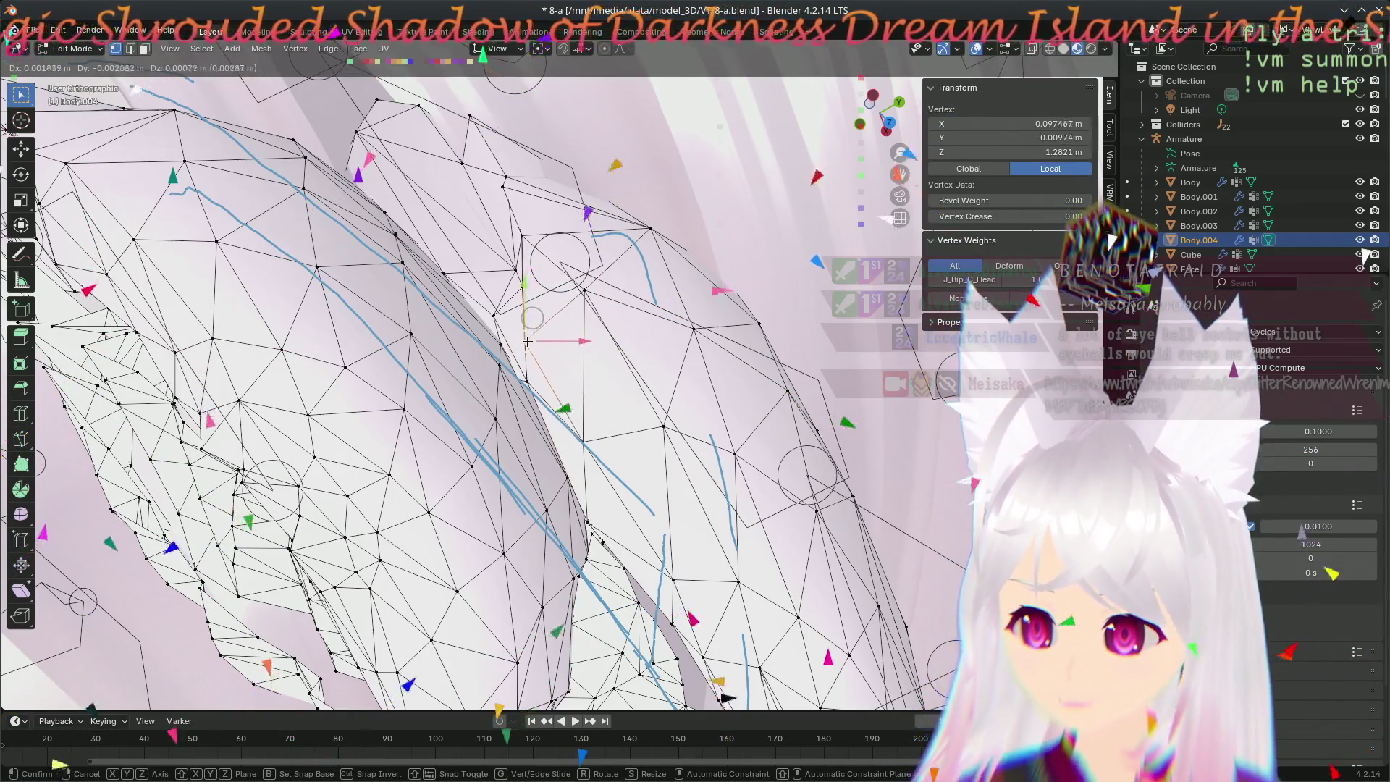
left_click(527, 341)
middle_click_drag(526, 342, 411, 204)
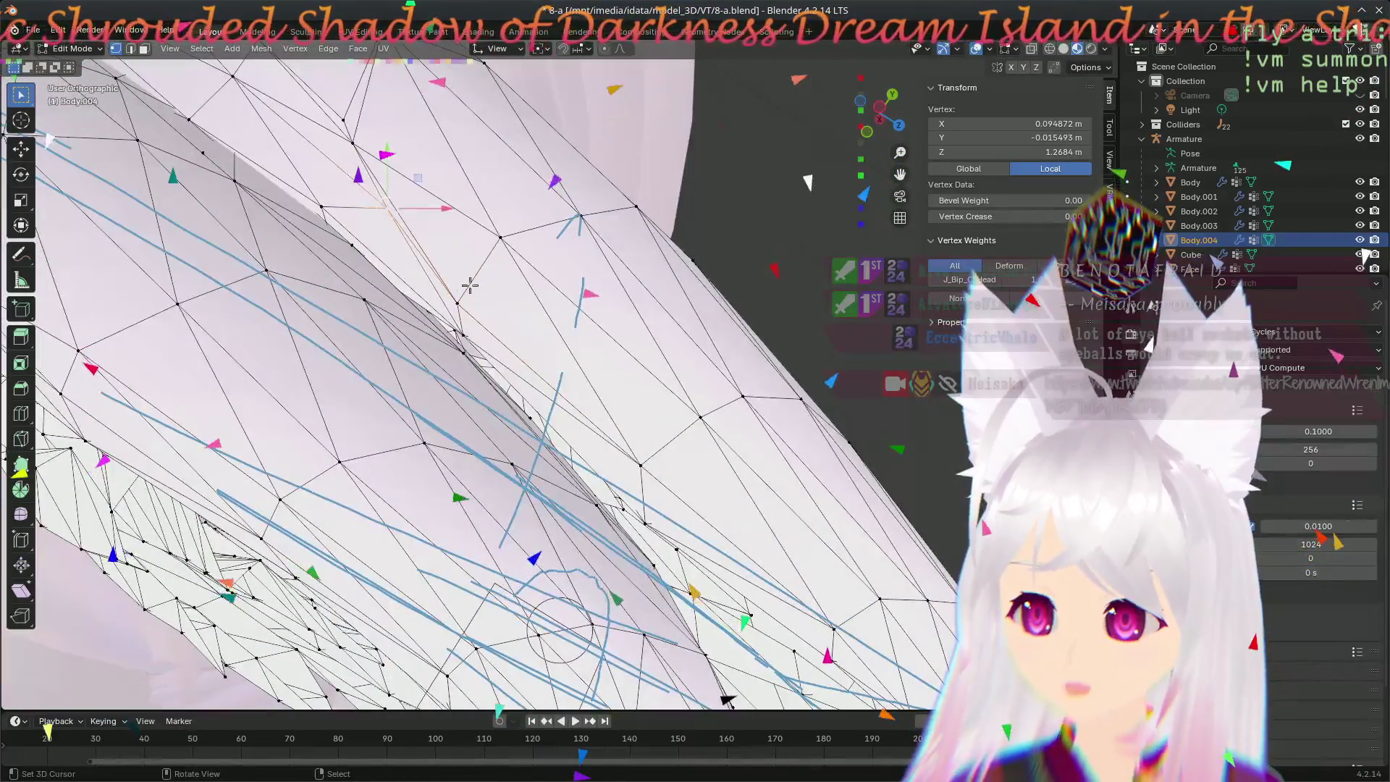
middle_click_drag(452, 278, 374, 214)
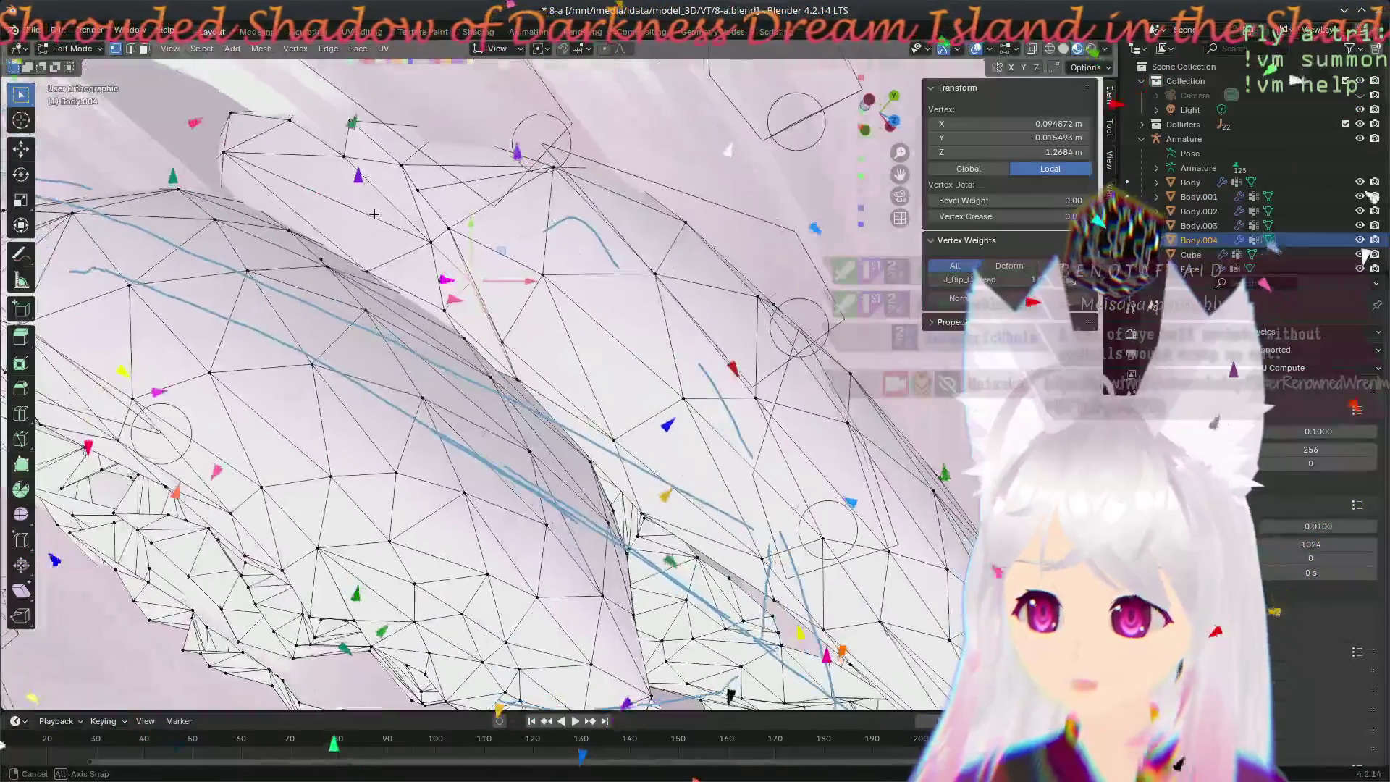
middle_click_drag(464, 386, 718, 346)
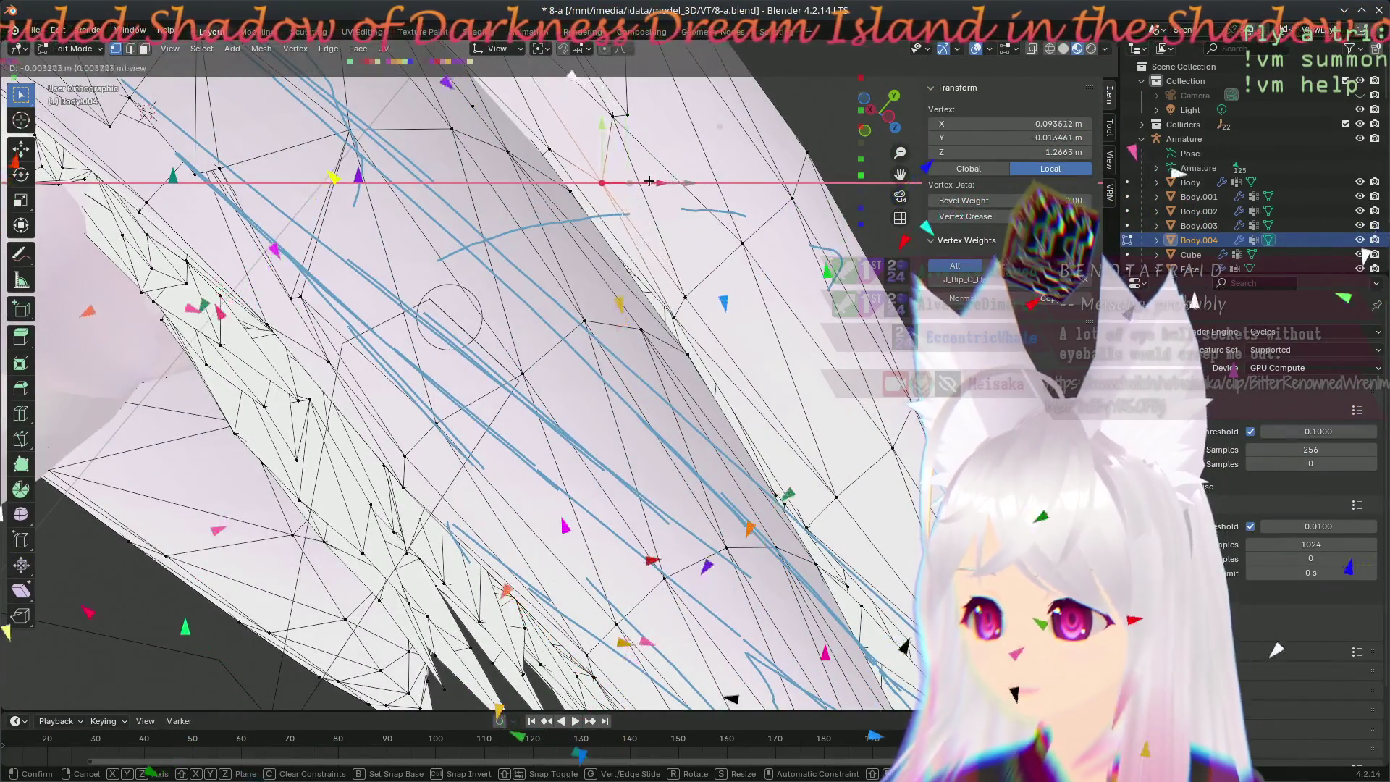
left_click(650, 181)
- Move one more ear vertex upward and outward and review the ears from a new angle
mouse_move(650, 181)
middle_mouse_down()
mouse_move(684, 462)
mouse_move(349, 511)
middle_mouse_up()
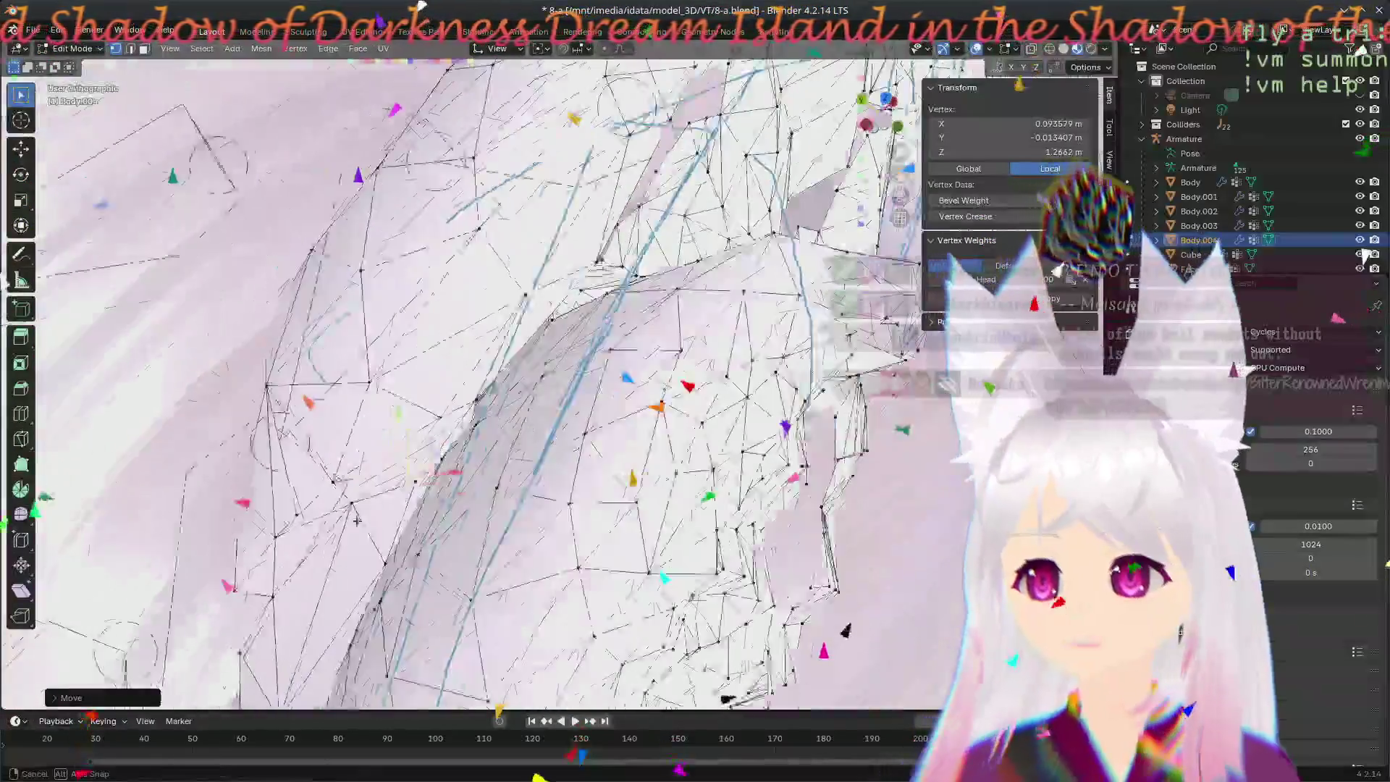
scroll(465, 543, "up", 3)
middle_click_drag(626, 442, 614, 299)
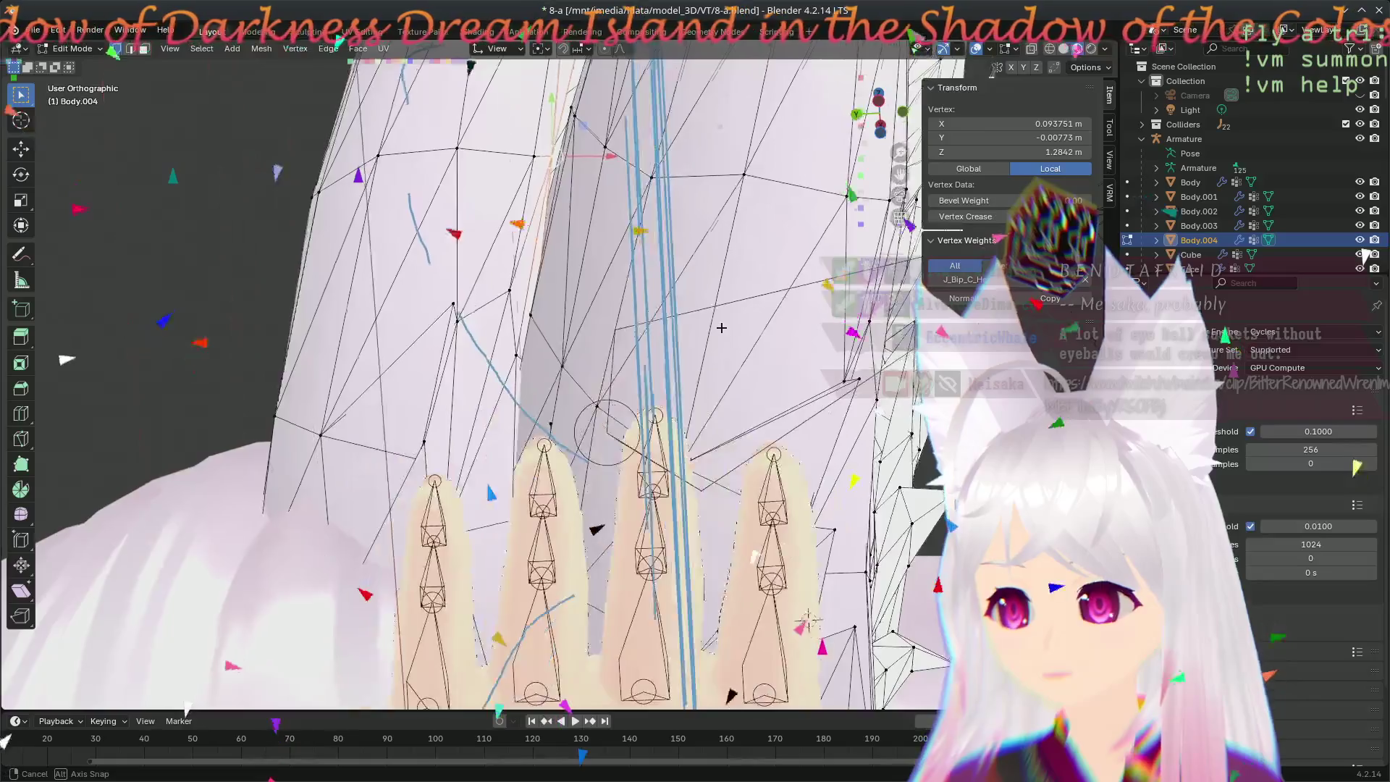
mouse_move(718, 364)
middle_mouse_down()
mouse_move(858, 767)
mouse_move(849, 757)
middle_mouse_up()
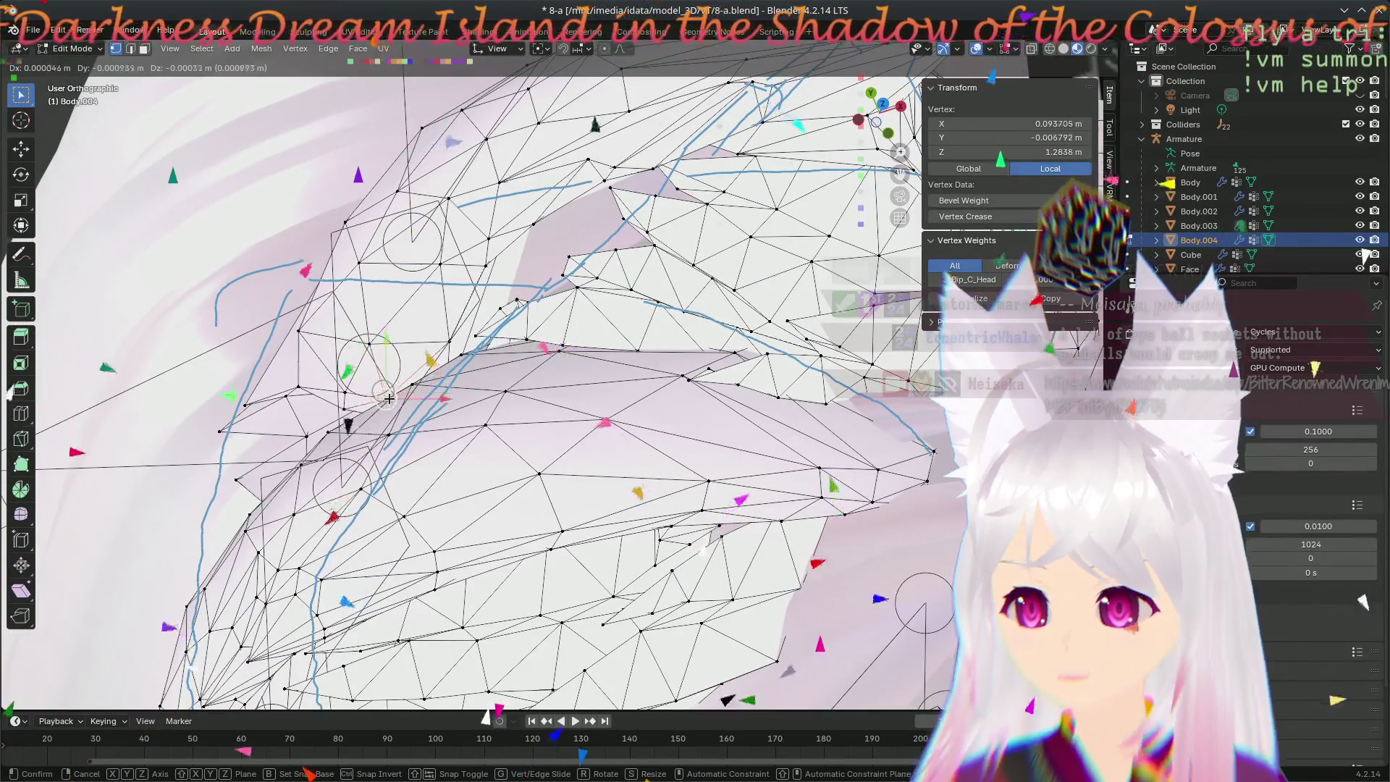
key("Return")
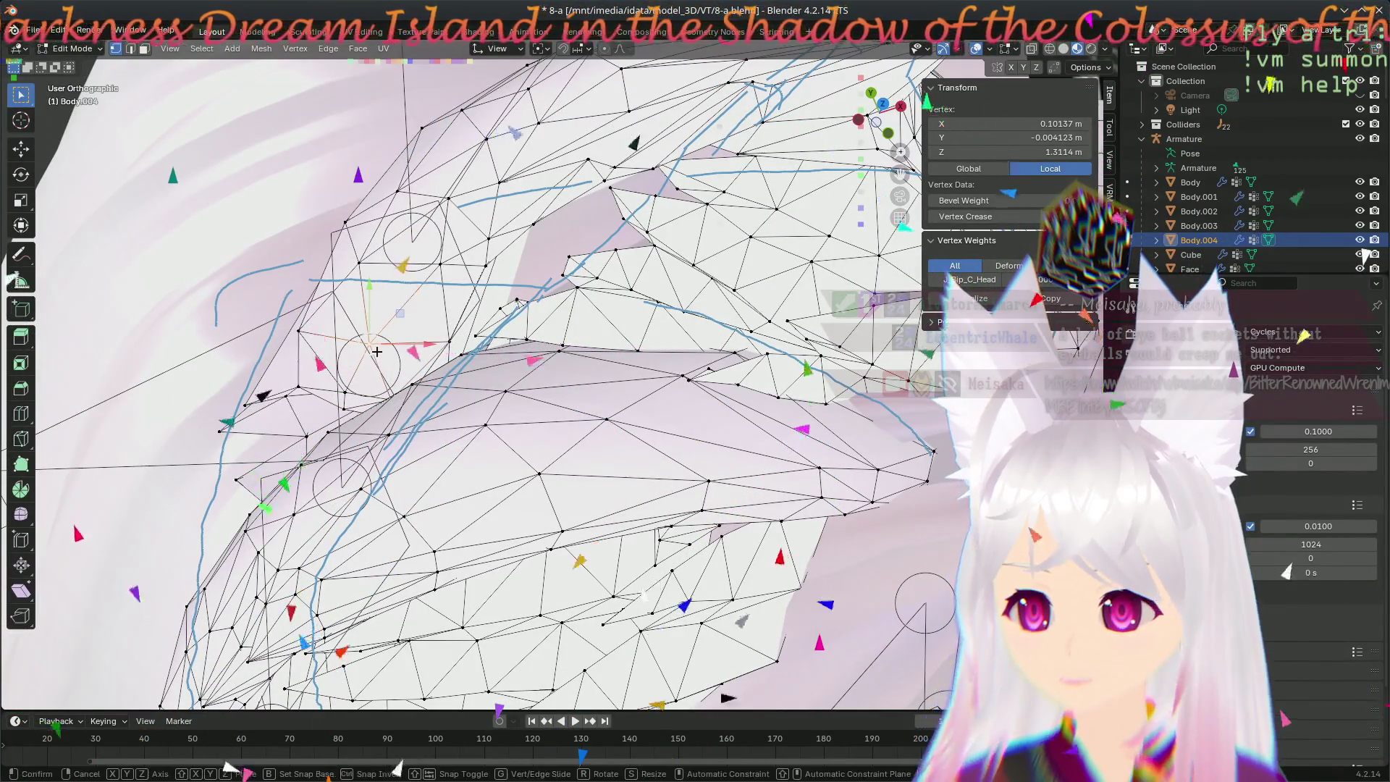
left_click(439, 269)
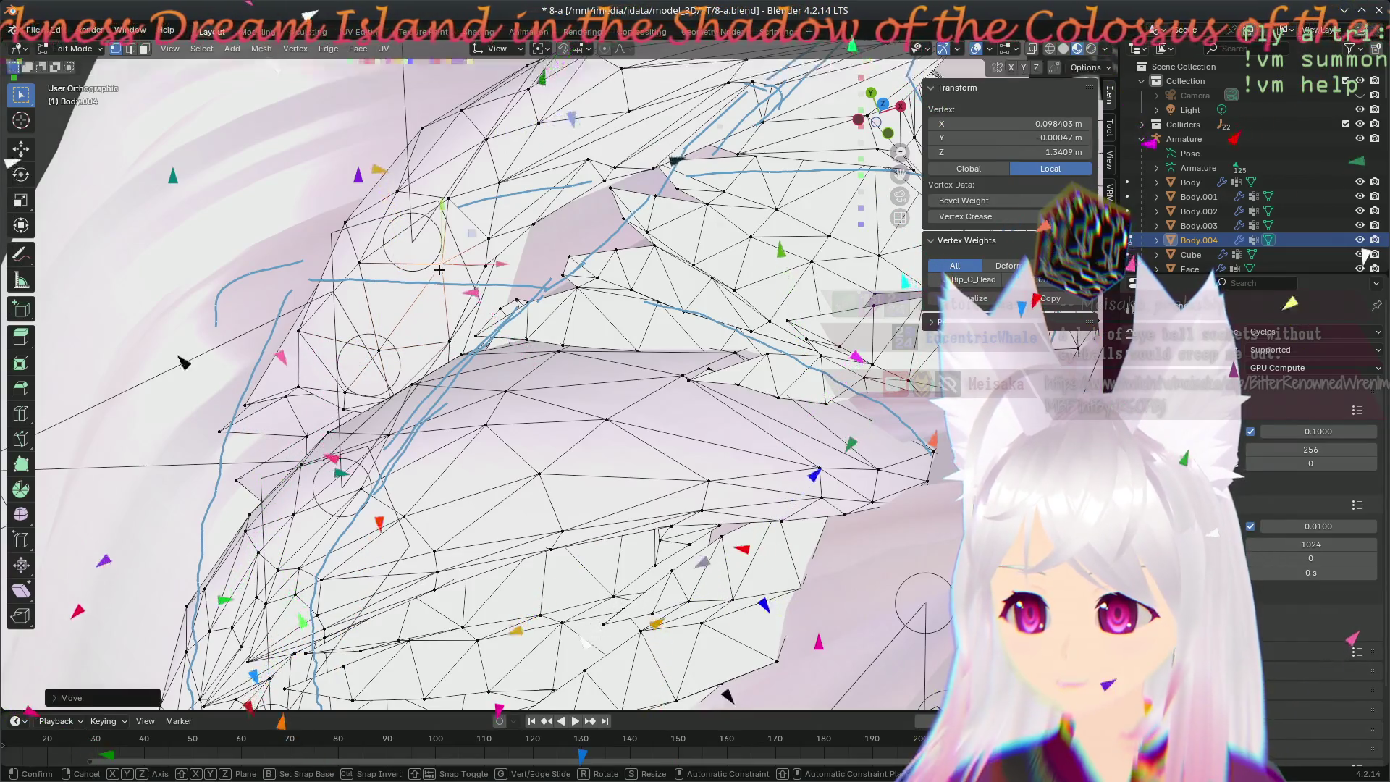
mouse_move(487, 315)
middle_mouse_down()
mouse_move(475, 401)
mouse_move(425, 389)
mouse_move(473, 396)
middle_mouse_up()
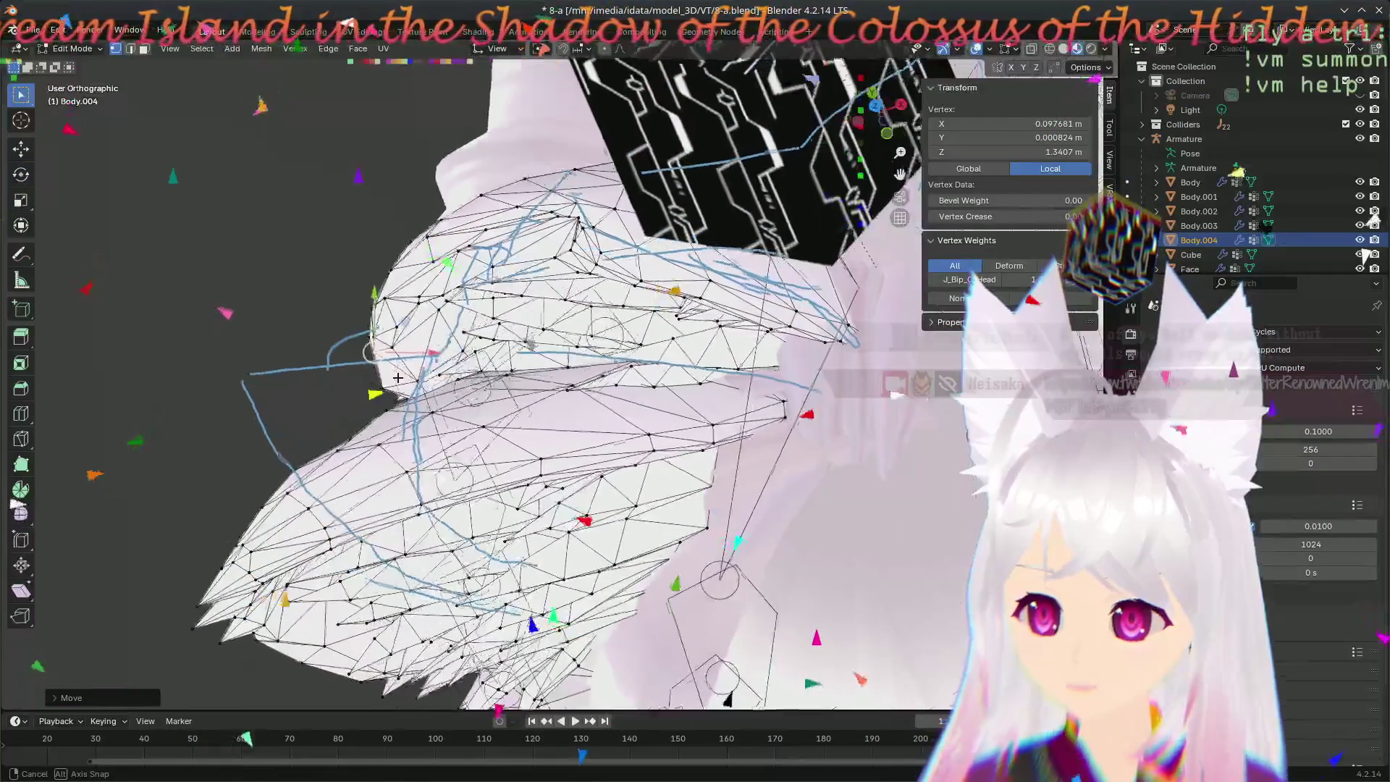
- Move selected vertices near the fox ear tip while viewing the ear side-on and close up
middle_click_drag(474, 396, 378, 314)
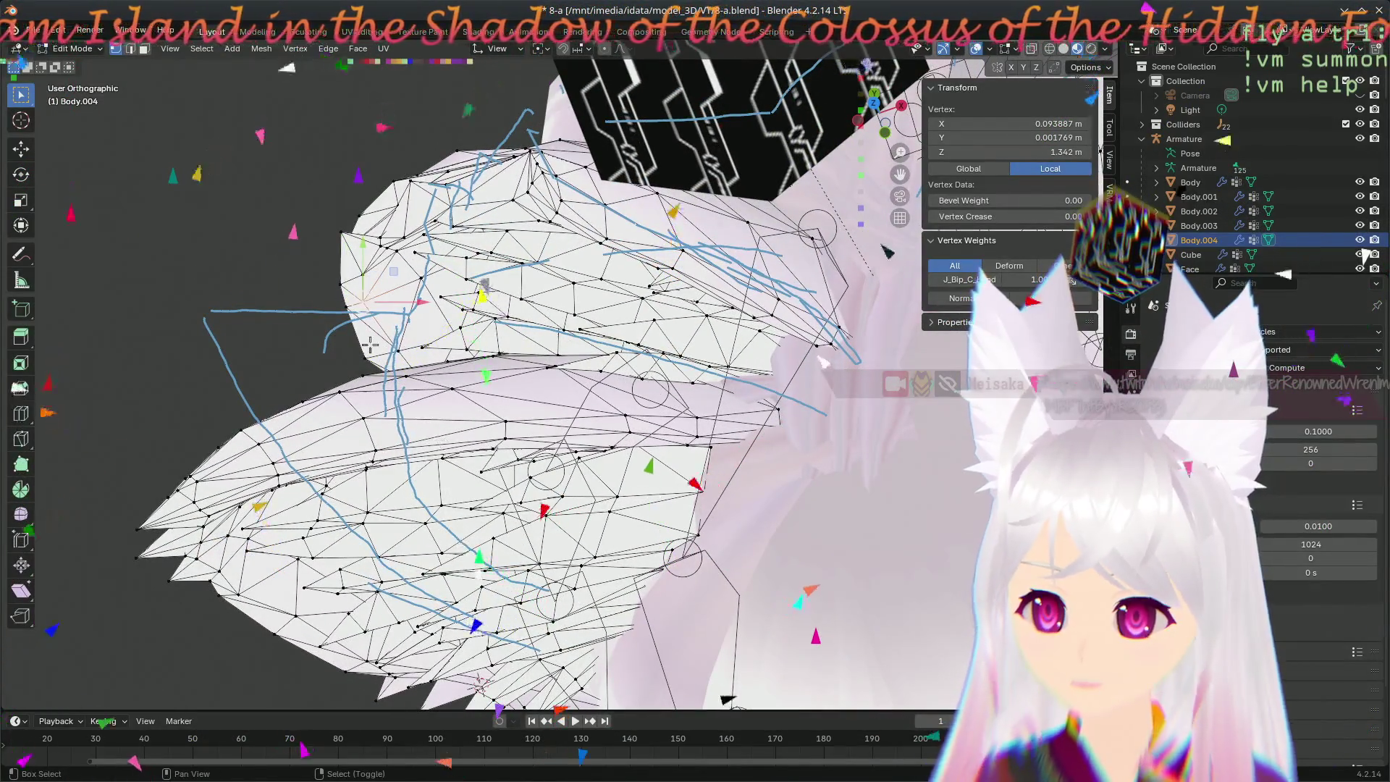
scroll(369, 344, "up", 3)
middle_click_drag(370, 343, 696, 537)
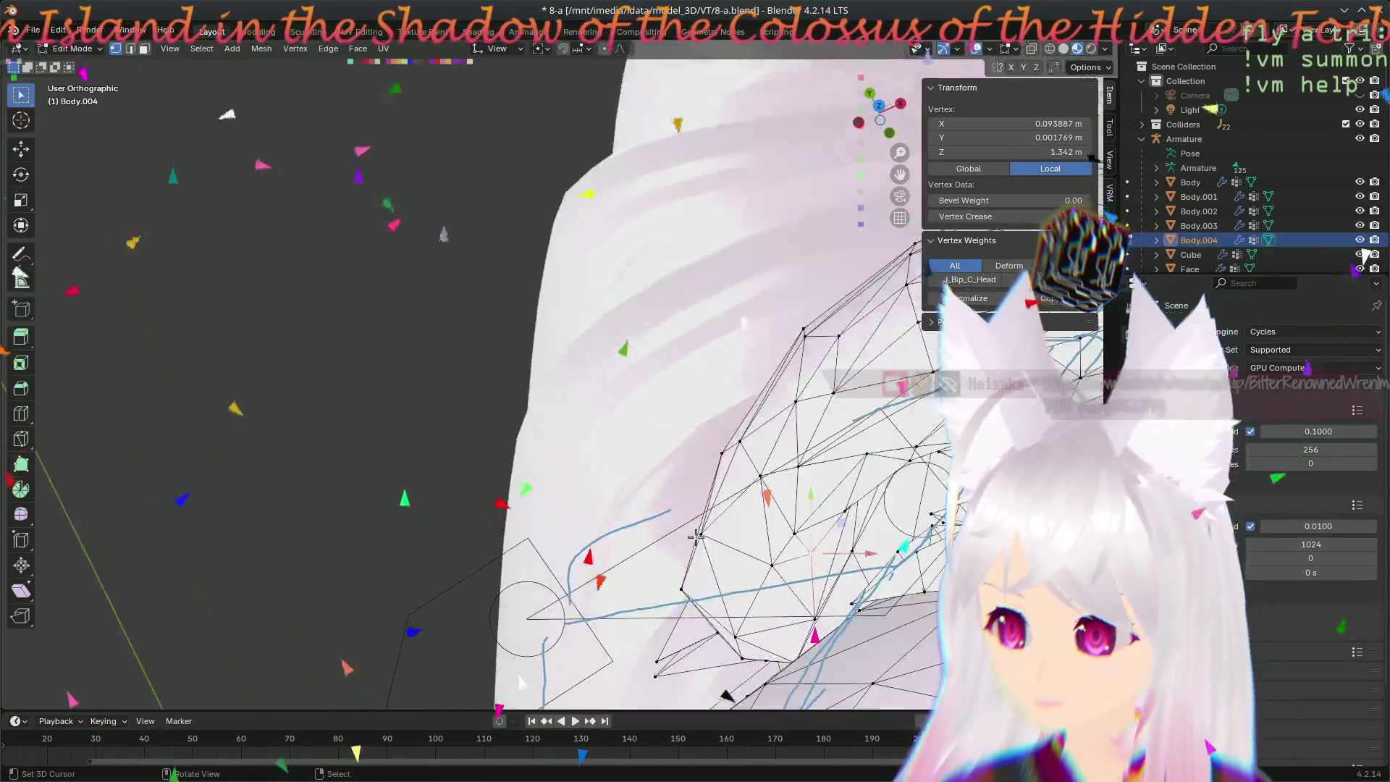
key("g")
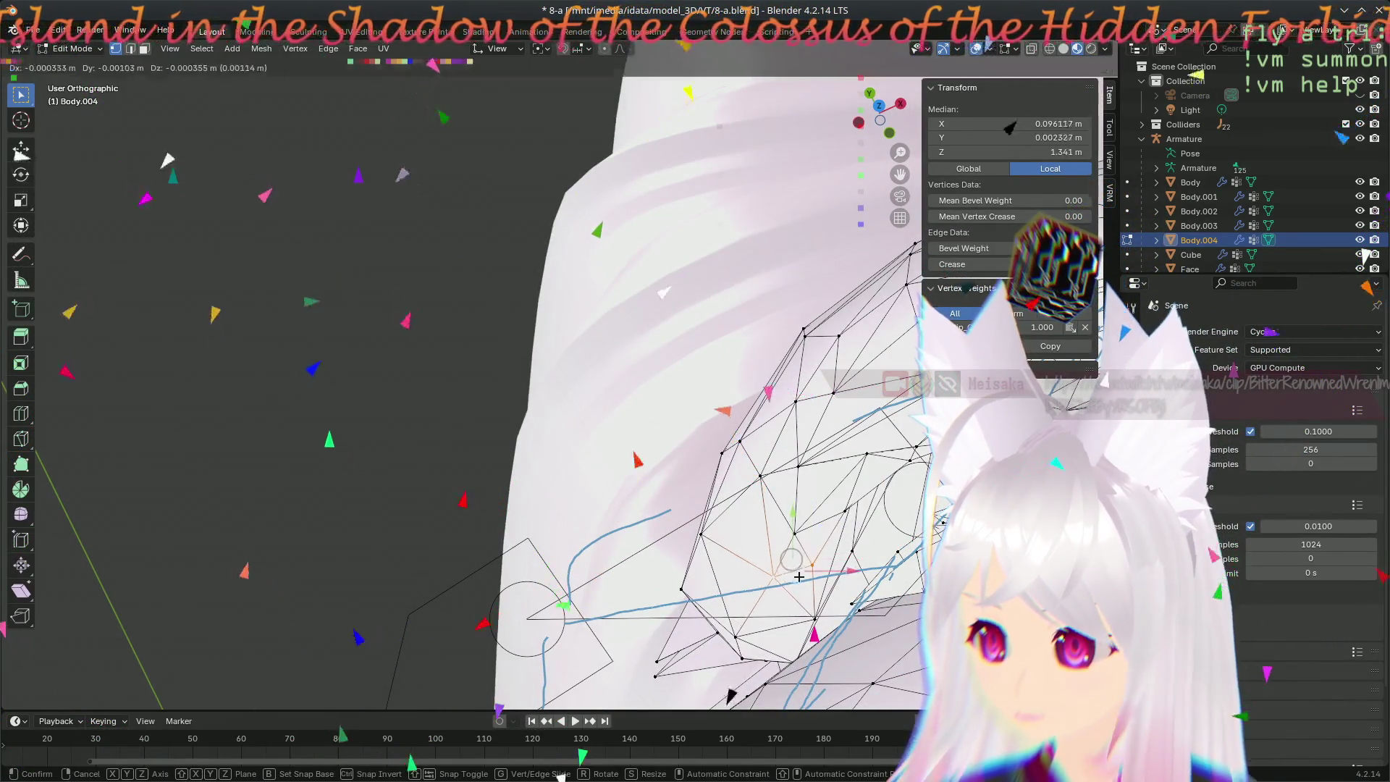
left_click(801, 588)
mouse_move(803, 588)
middle_mouse_down()
mouse_move(396, 427)
mouse_move(489, 327)
middle_mouse_up()
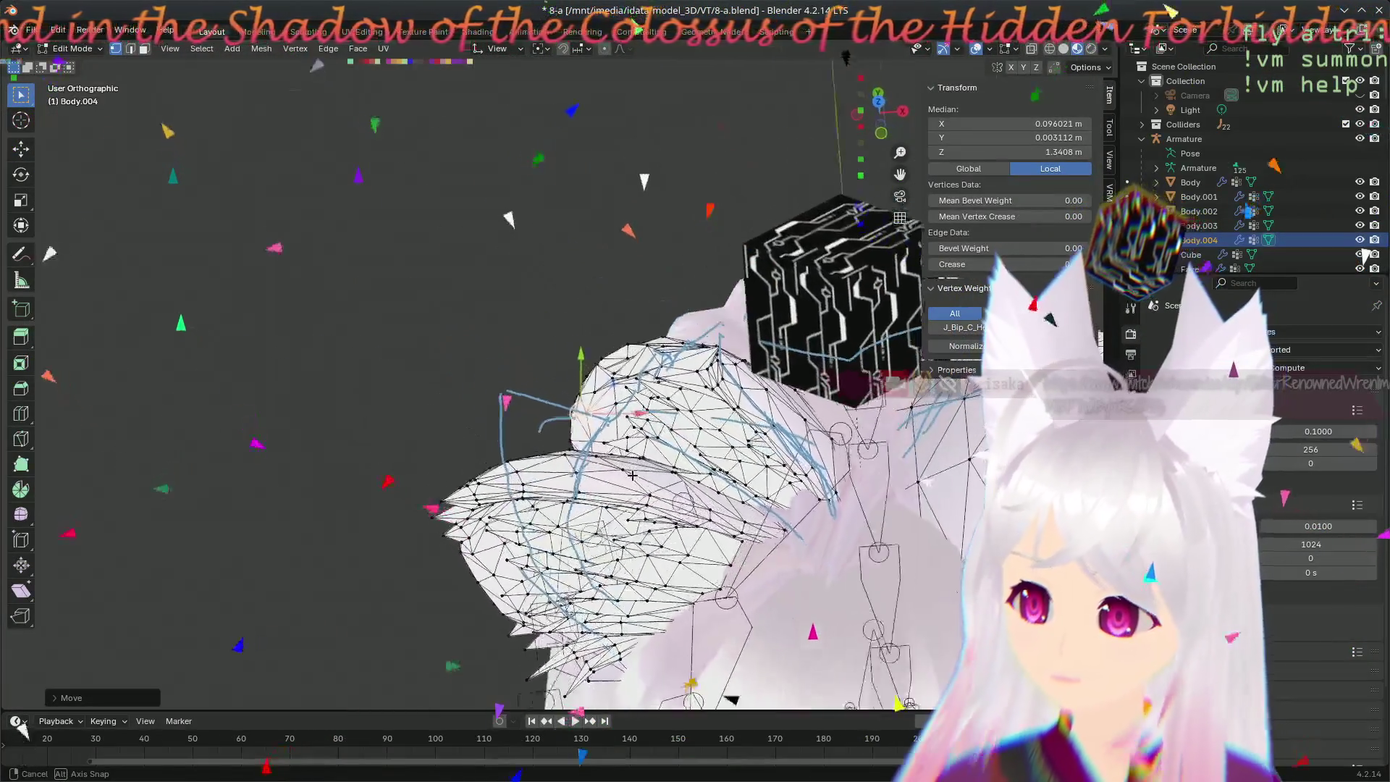
scroll(632, 455, "up", 2)
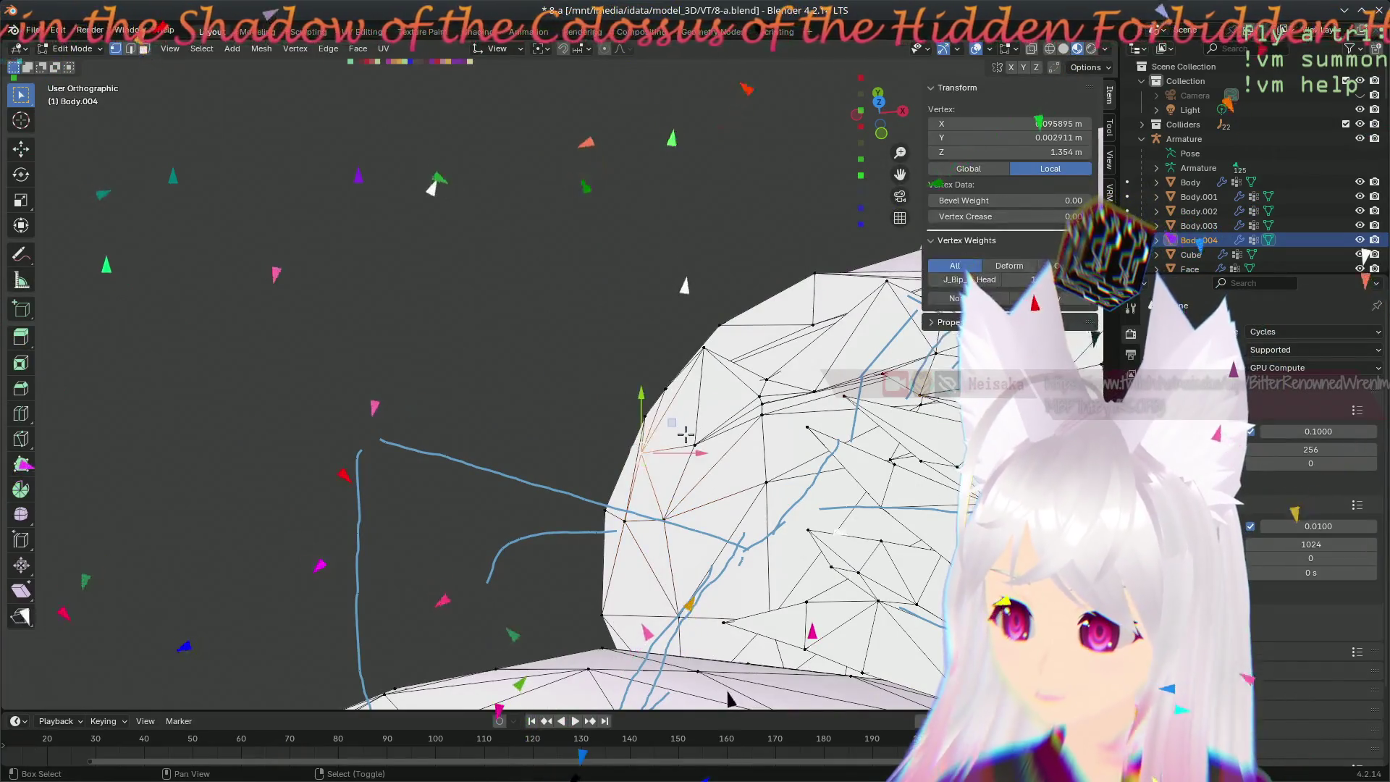
left_click(664, 475)
- Set the ear-tip vertex higher and further inward, then view both ears from the front
mouse_move(664, 475)
middle_mouse_down()
mouse_move(619, 490)
mouse_move(413, 450)
mouse_move(749, 518)
middle_mouse_up()
scroll(377, 435, "down", 5)
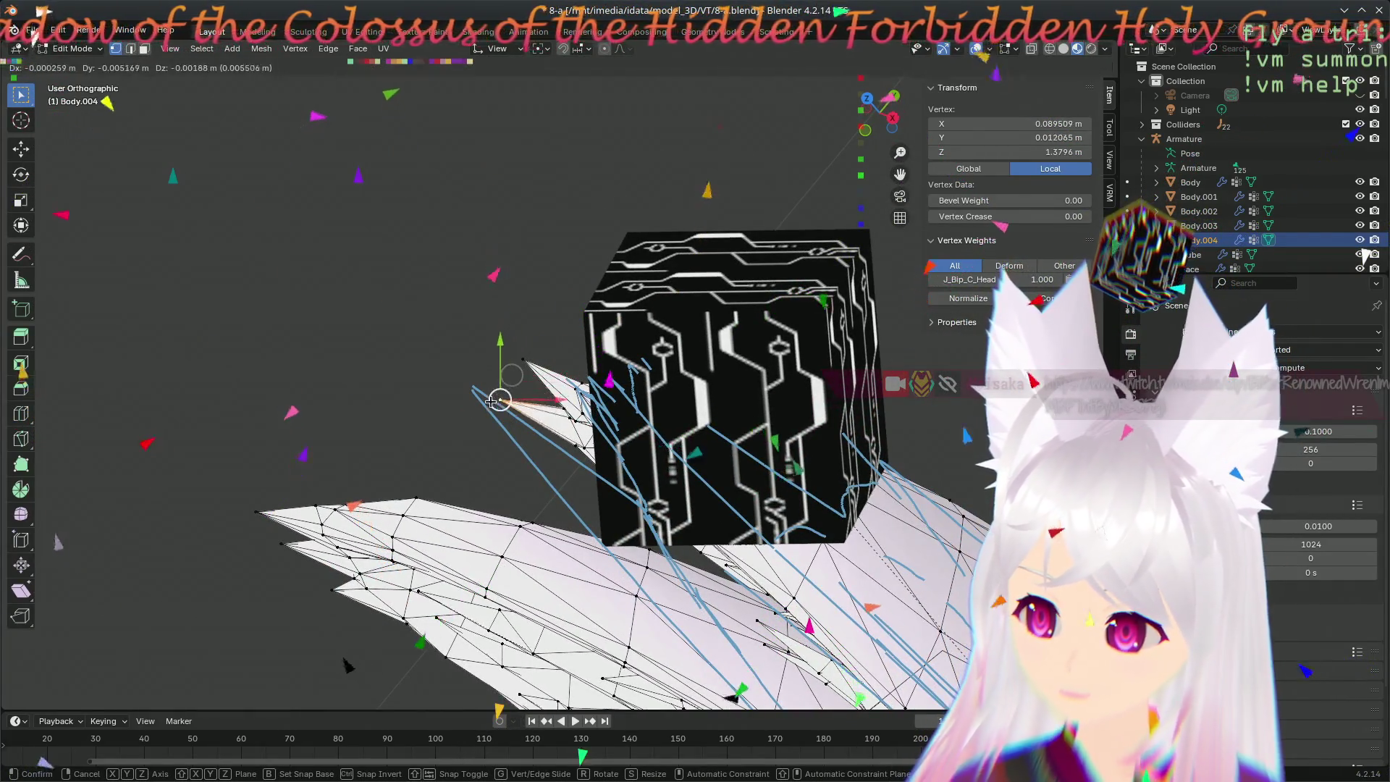
left_click(510, 375)
middle_click_drag(510, 375, 617, 555)
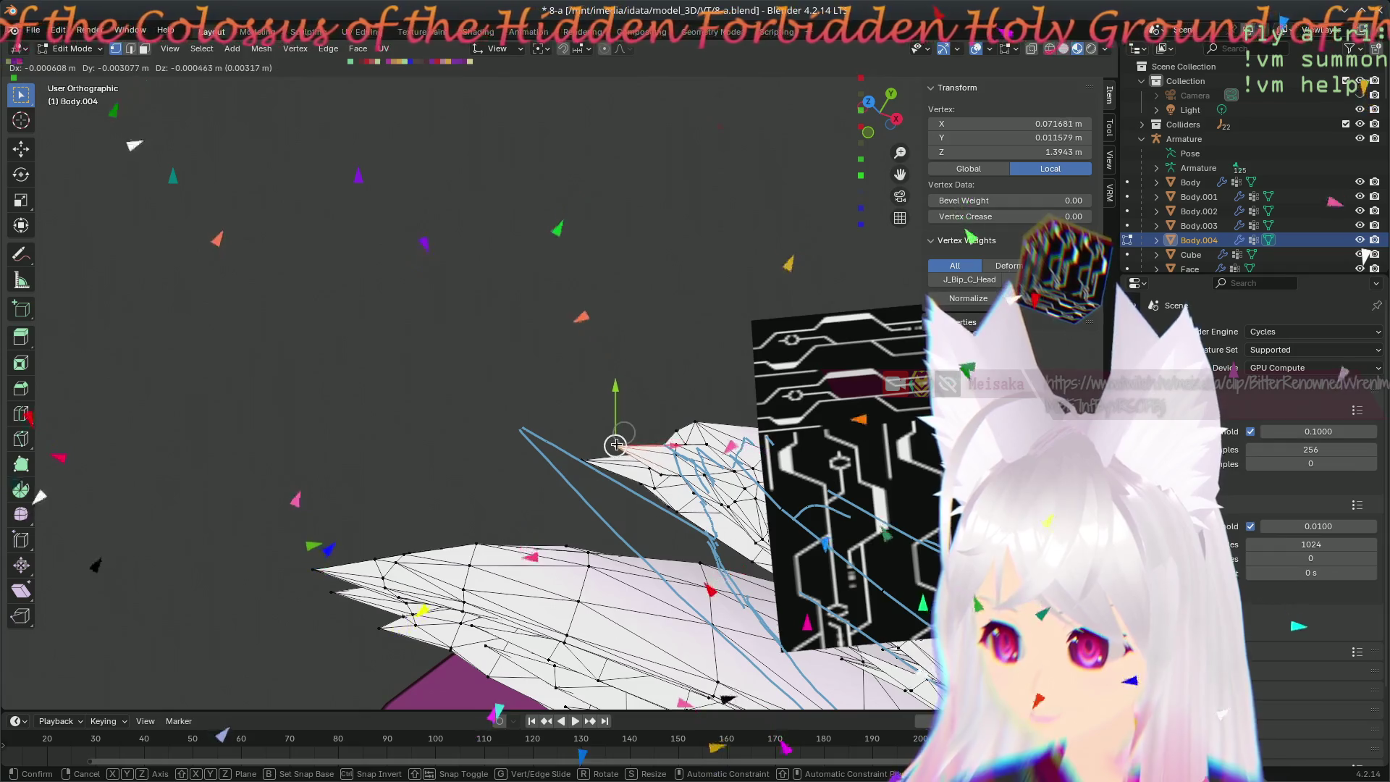
left_click(615, 445)
middle_click_drag(615, 445, 745, 288)
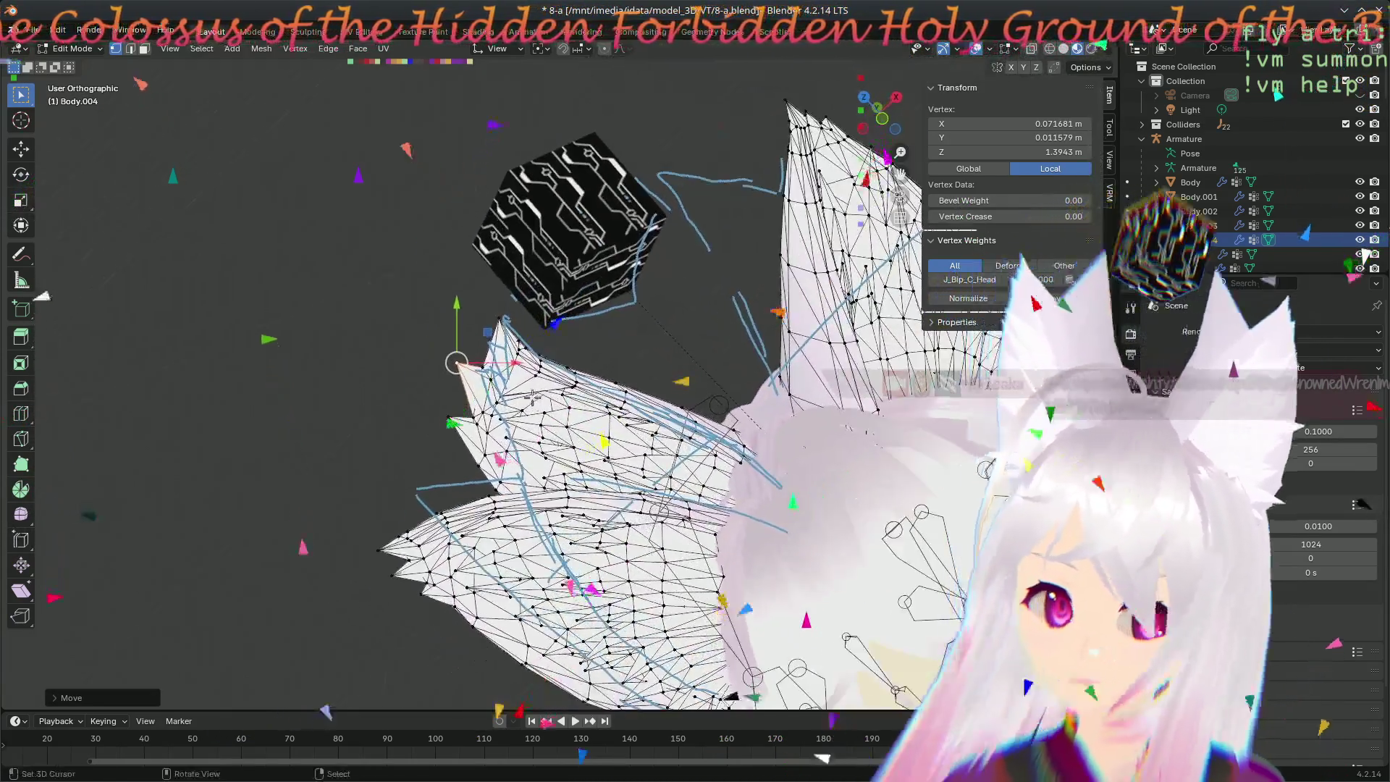
mouse_move(744, 285)
middle_mouse_down()
mouse_move(673, 359)
mouse_move(652, 326)
middle_mouse_up()
key("KP_1")
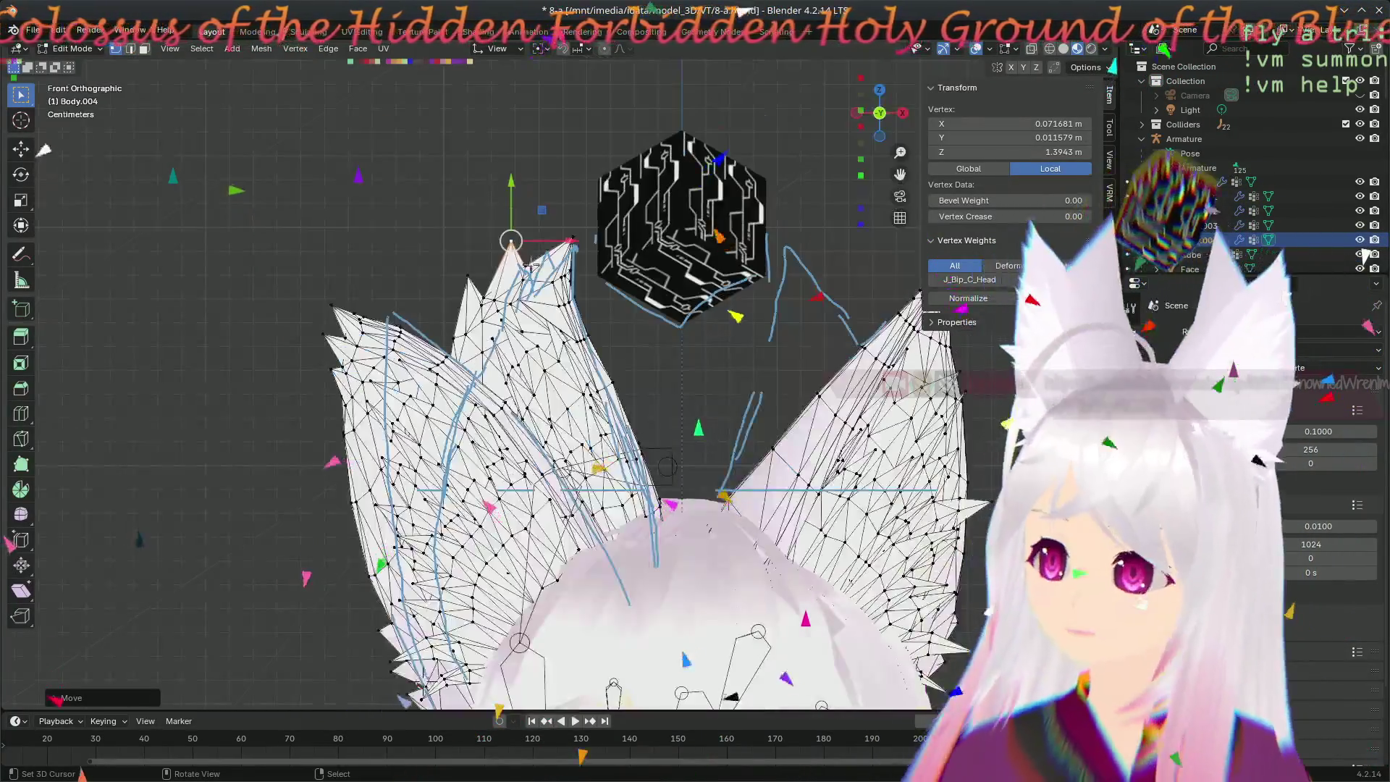
scroll(529, 265, "up", 2)
scroll(529, 265, "up", 2)
scroll(530, 264, "down", 2)
- Reposition two Body.004 ear vertices, adjusting one of them a second time
mouse_move(541, 350)
middle_mouse_down("shift")
mouse_move(493, 354)
mouse_move(759, 503)
middle_mouse_up("shift")
scroll(494, 354, "up", 2)
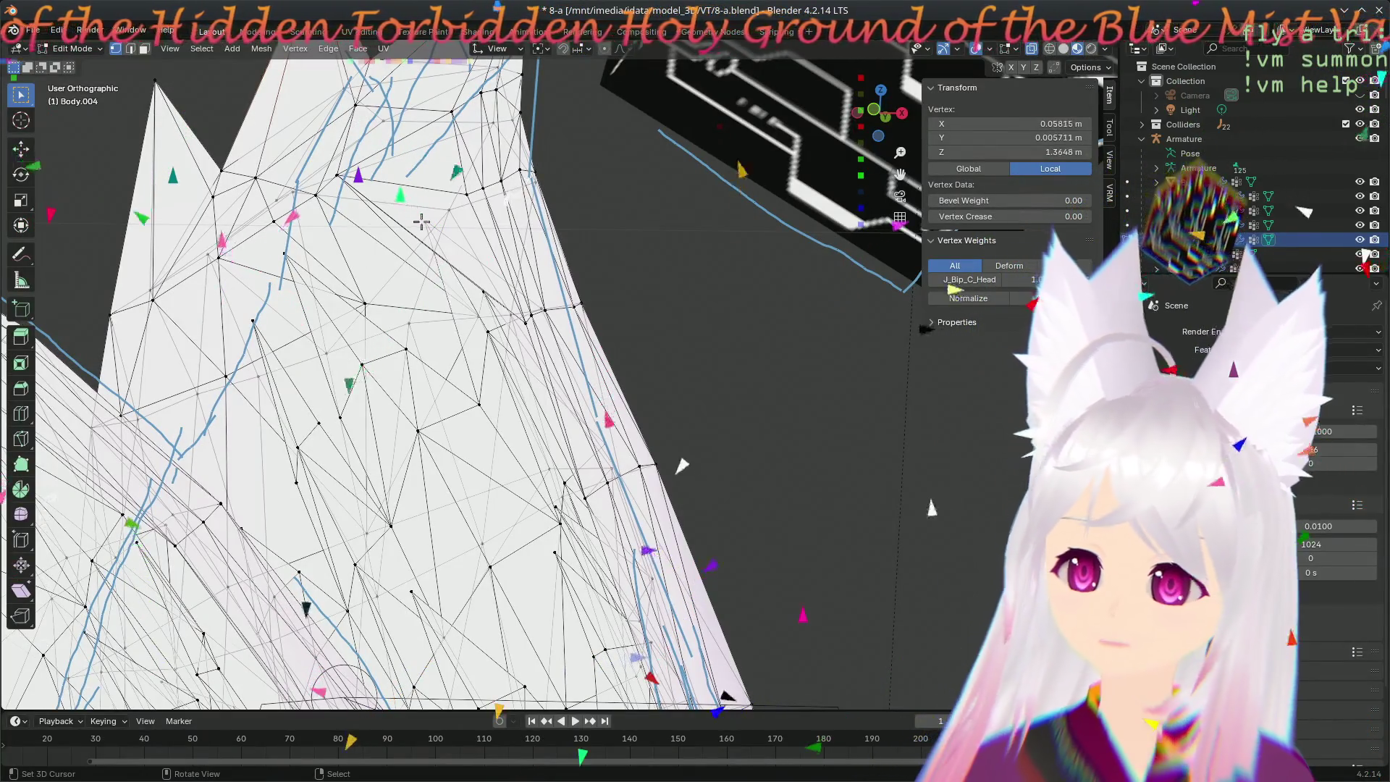
key("g")
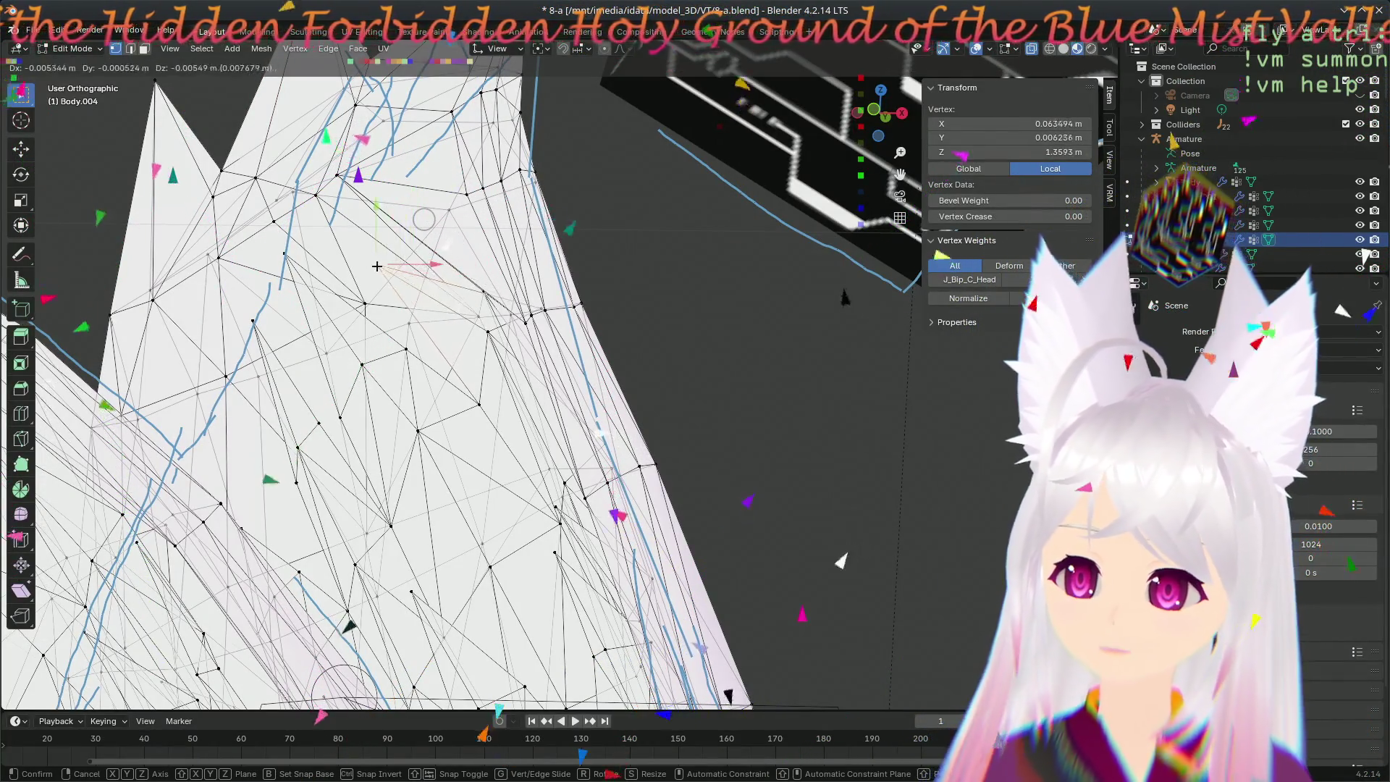
left_click(821, 574)
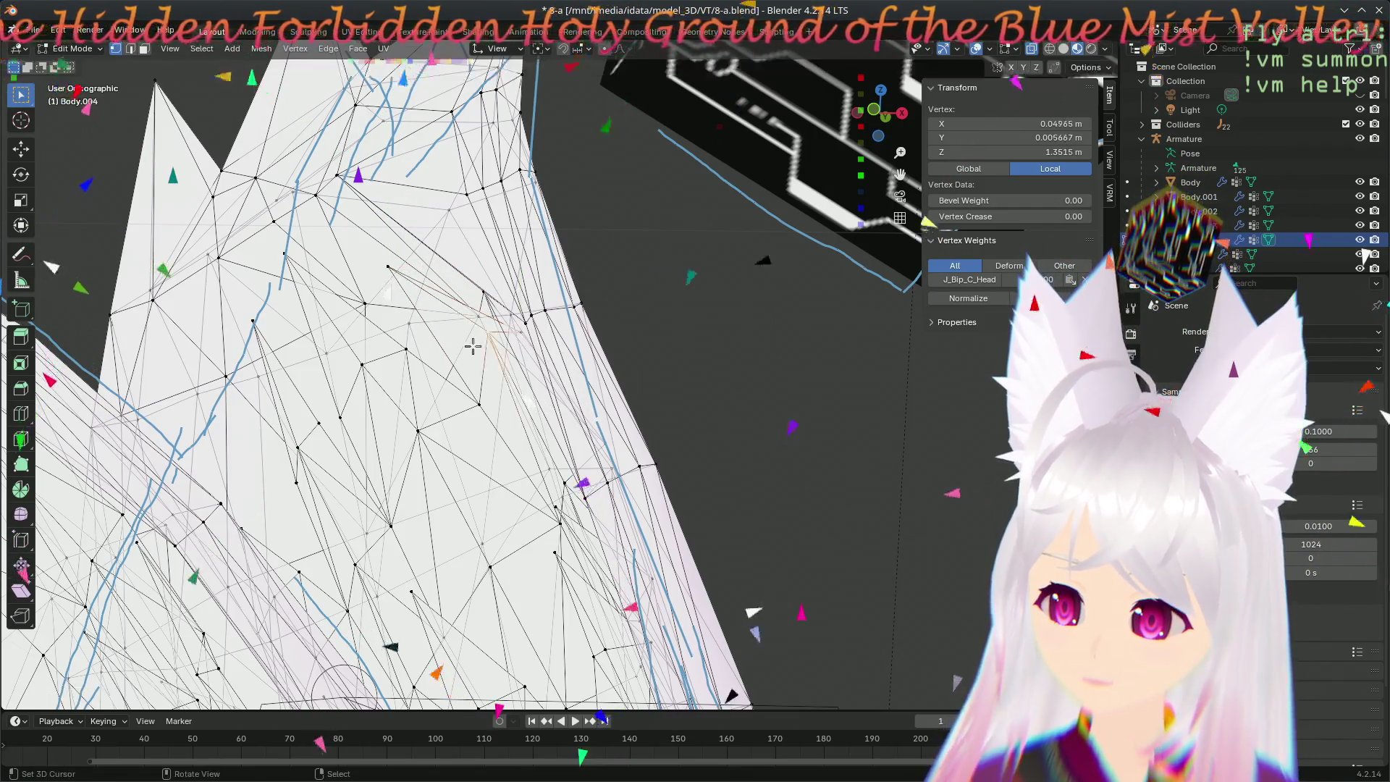
key("g")
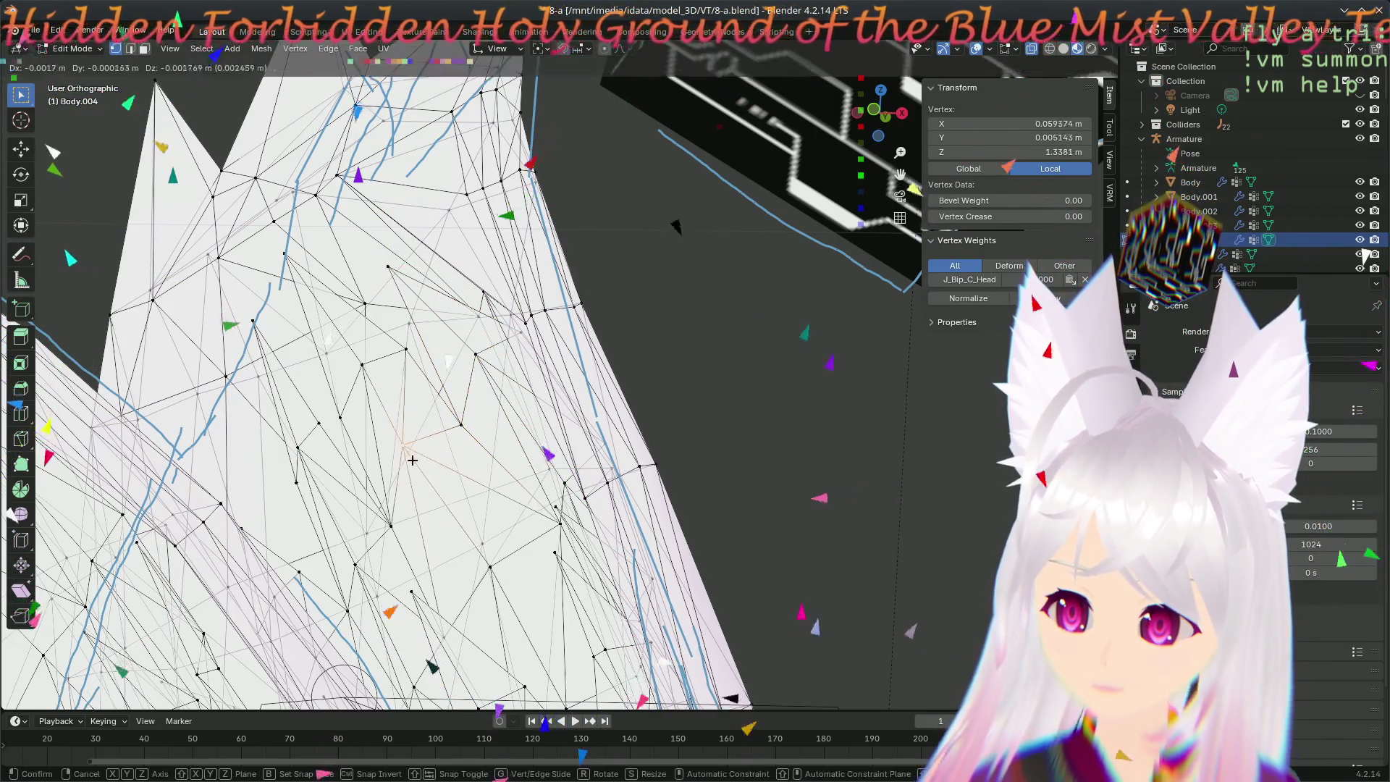
left_click(366, 361)
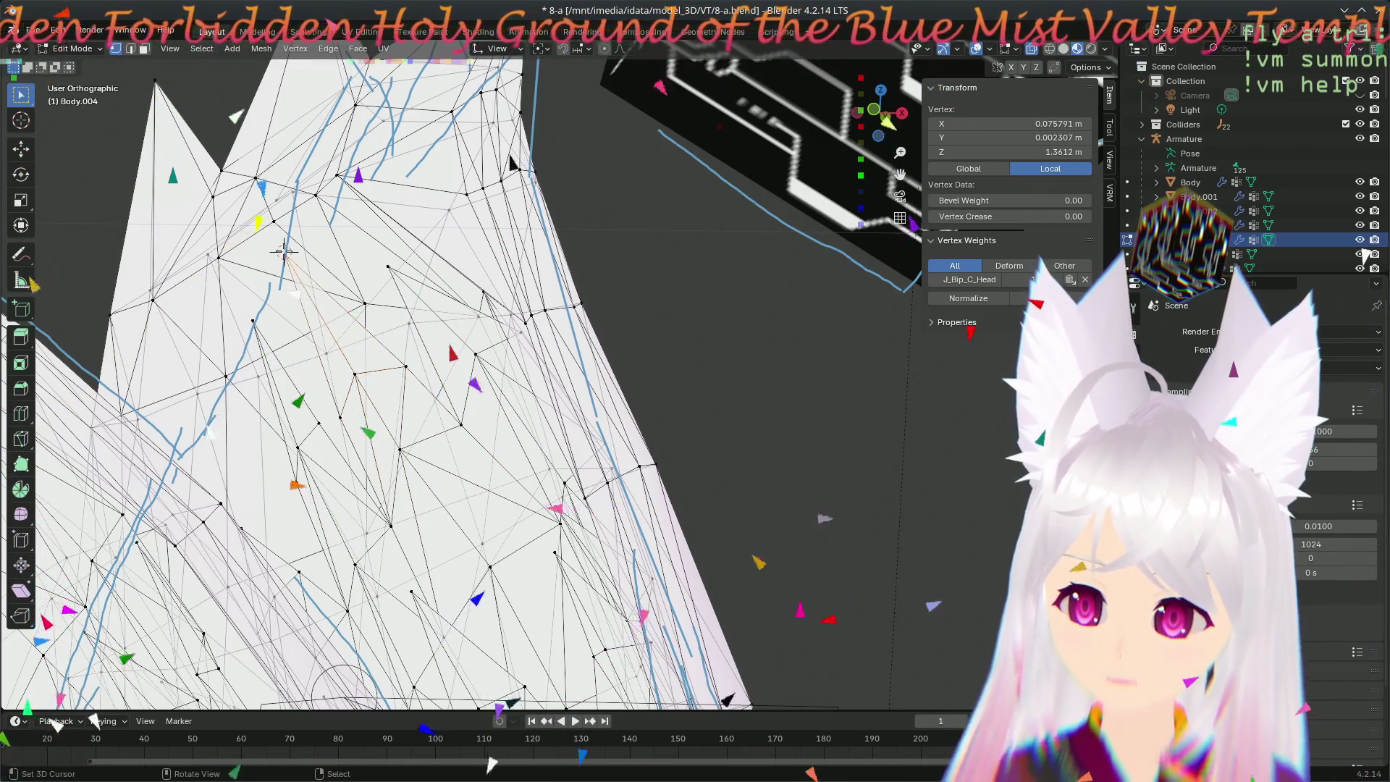
key("g")
left_click(546, 357)
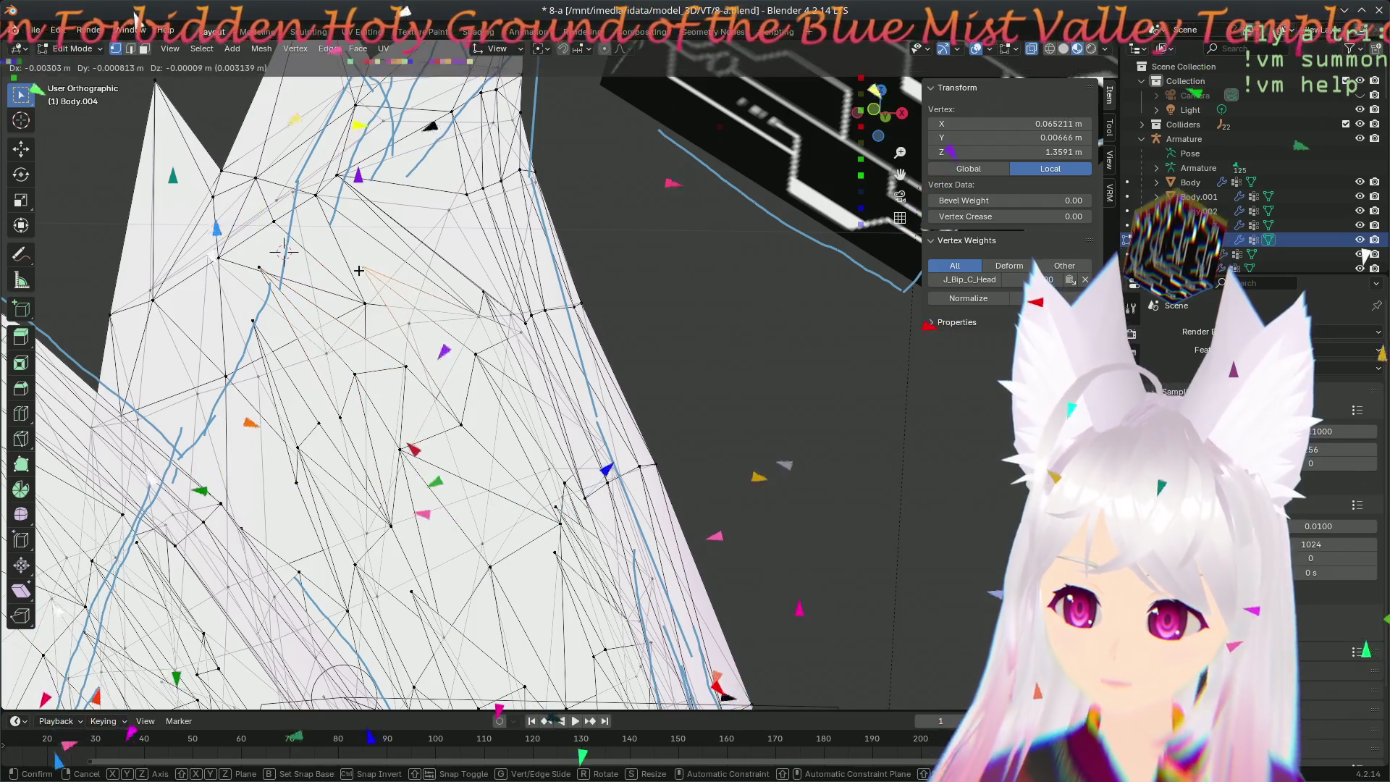
- Settle further ear-edge vertices slightly outward and lower and inspect the ear
key("g")
left_click(532, 359)
key("g")
left_click(564, 436)
key("g")
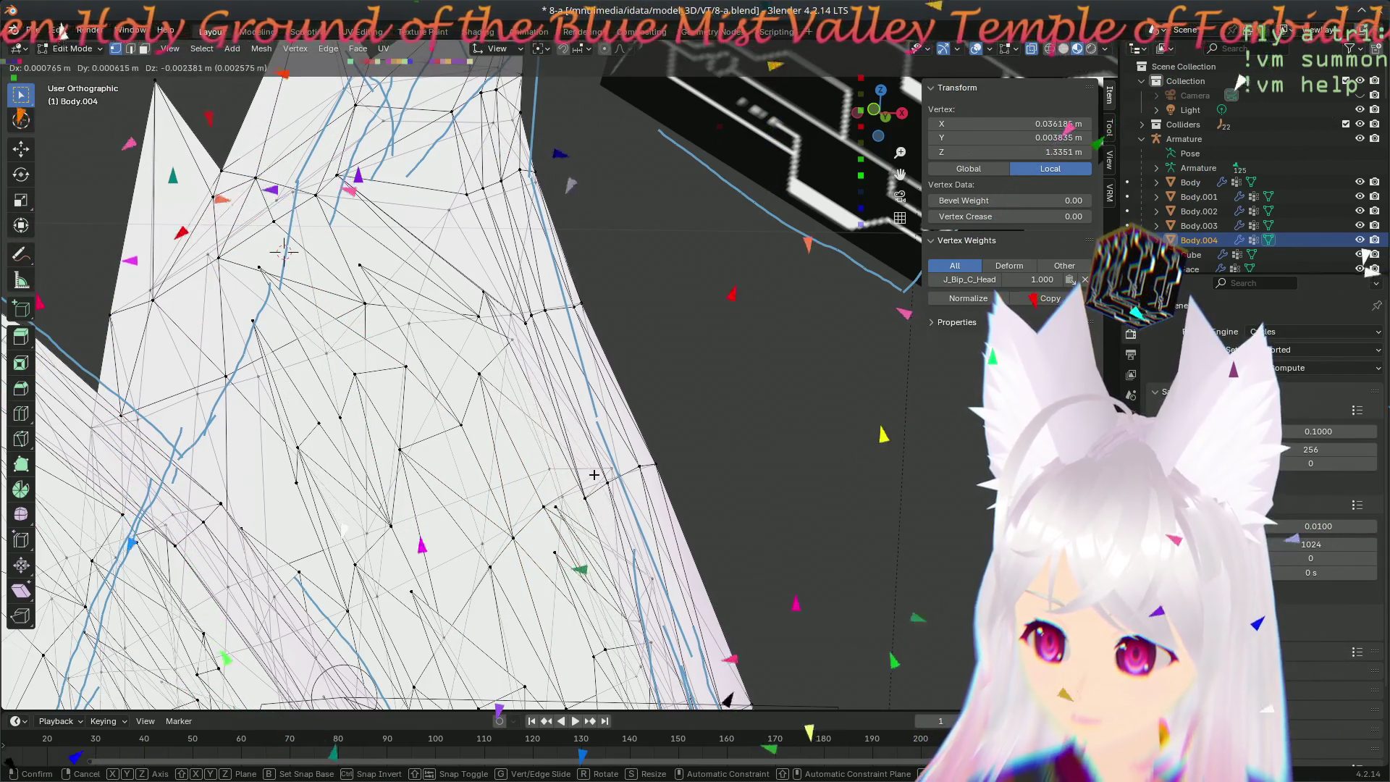
left_click(594, 475)
mouse_move(594, 474)
middle_mouse_down()
mouse_move(504, 354)
mouse_move(493, 301)
mouse_move(605, 411)
middle_mouse_up()
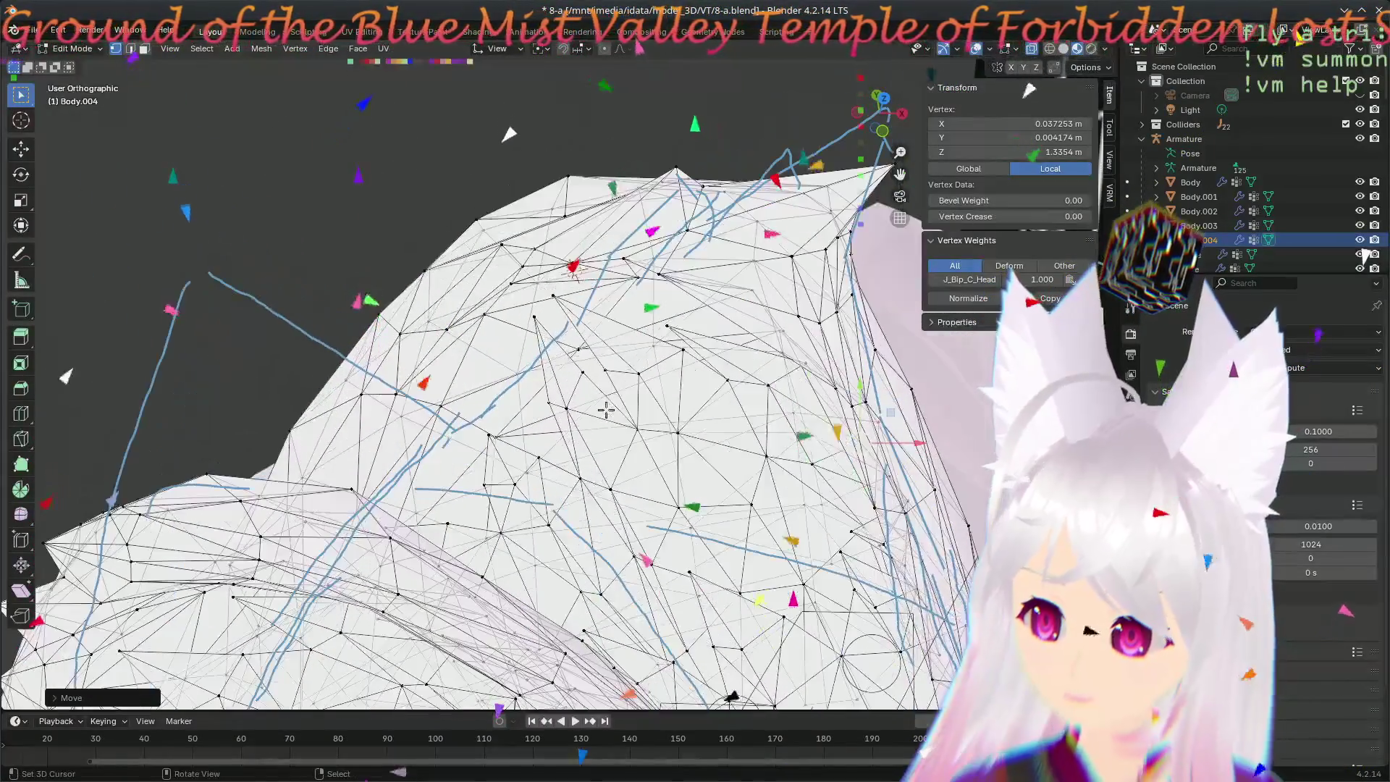
- Move an ear vertex and confirm two more moves while circling the ear spikes
key("g")
left_click(499, 337)
middle_click_drag(498, 336, 663, 522)
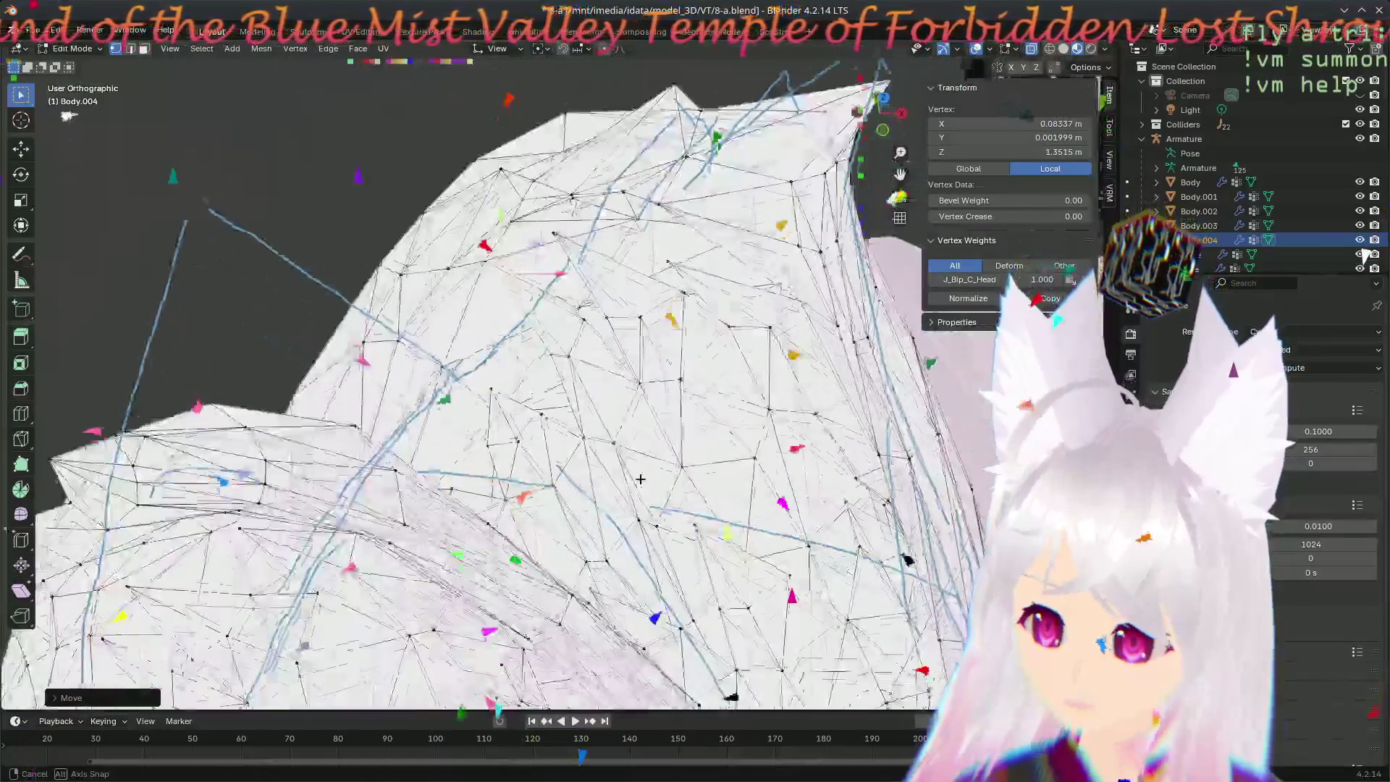
middle_click_drag(664, 522, 601, 439)
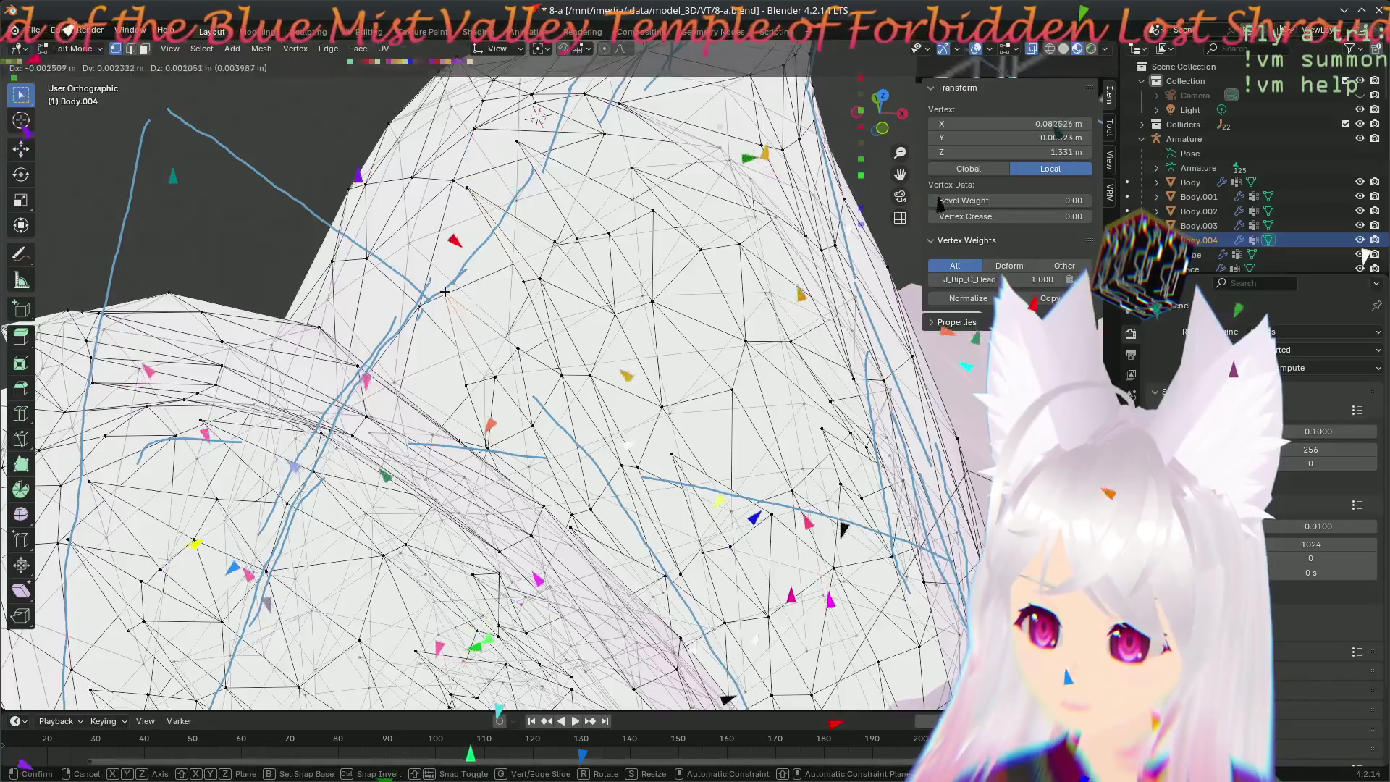
mouse_move(470, 320)
middle_mouse_down()
mouse_move(158, 375)
mouse_move(732, 520)
middle_mouse_up()
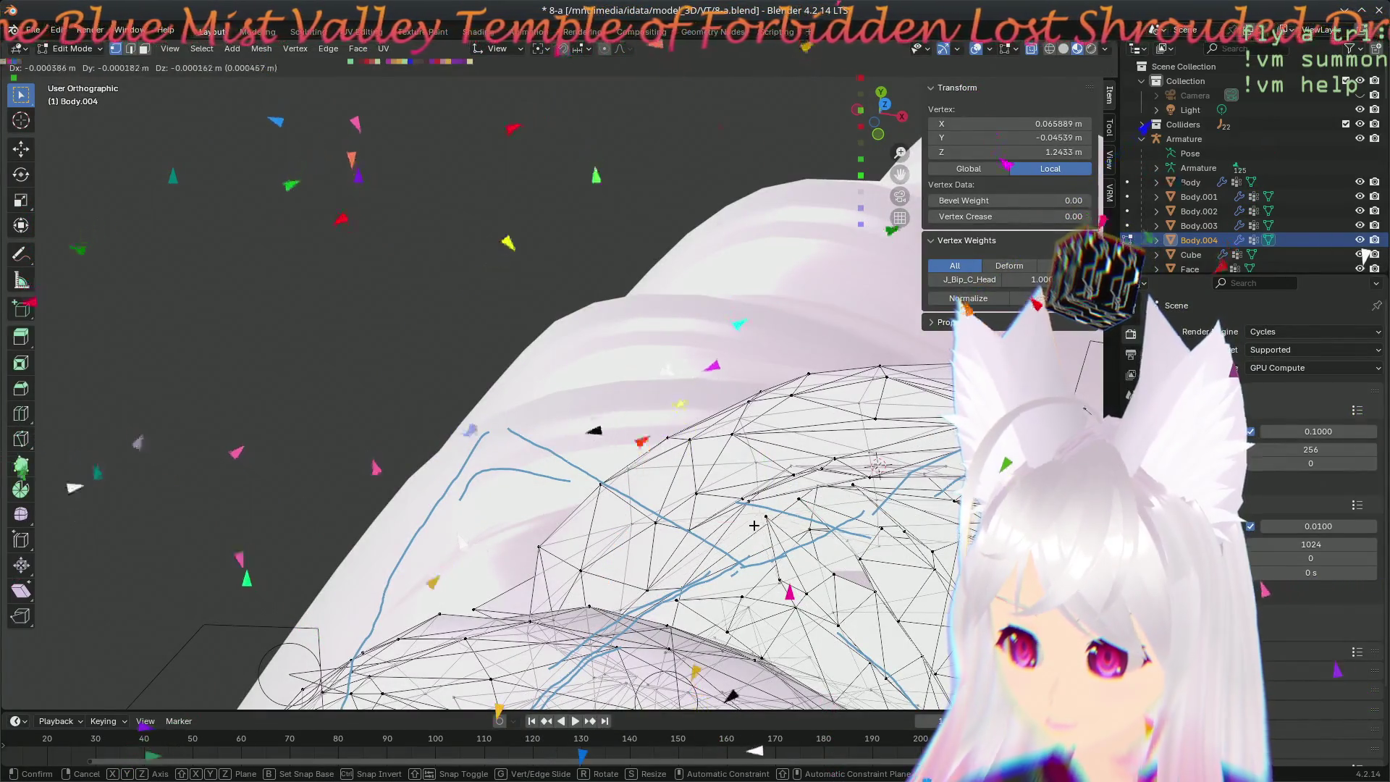
left_click(754, 525)
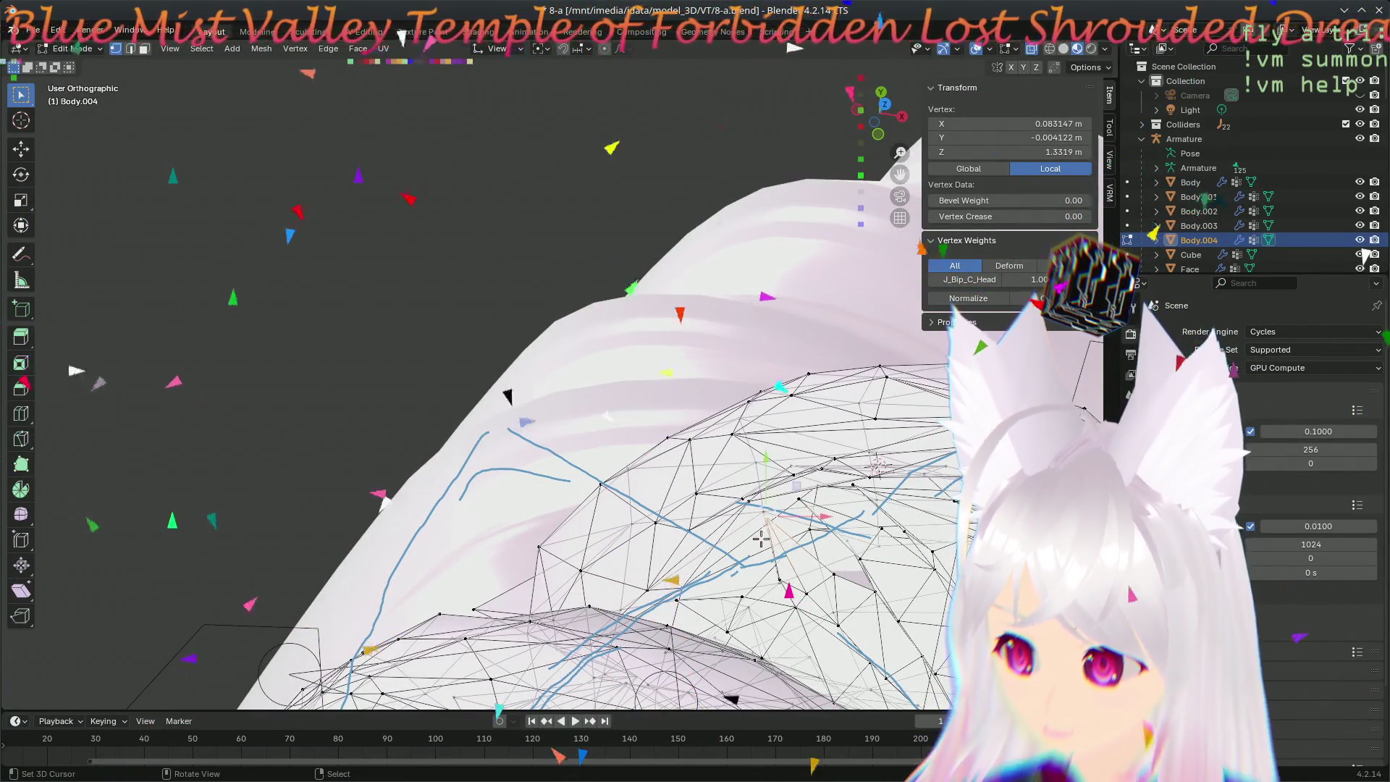
left_click(764, 565)
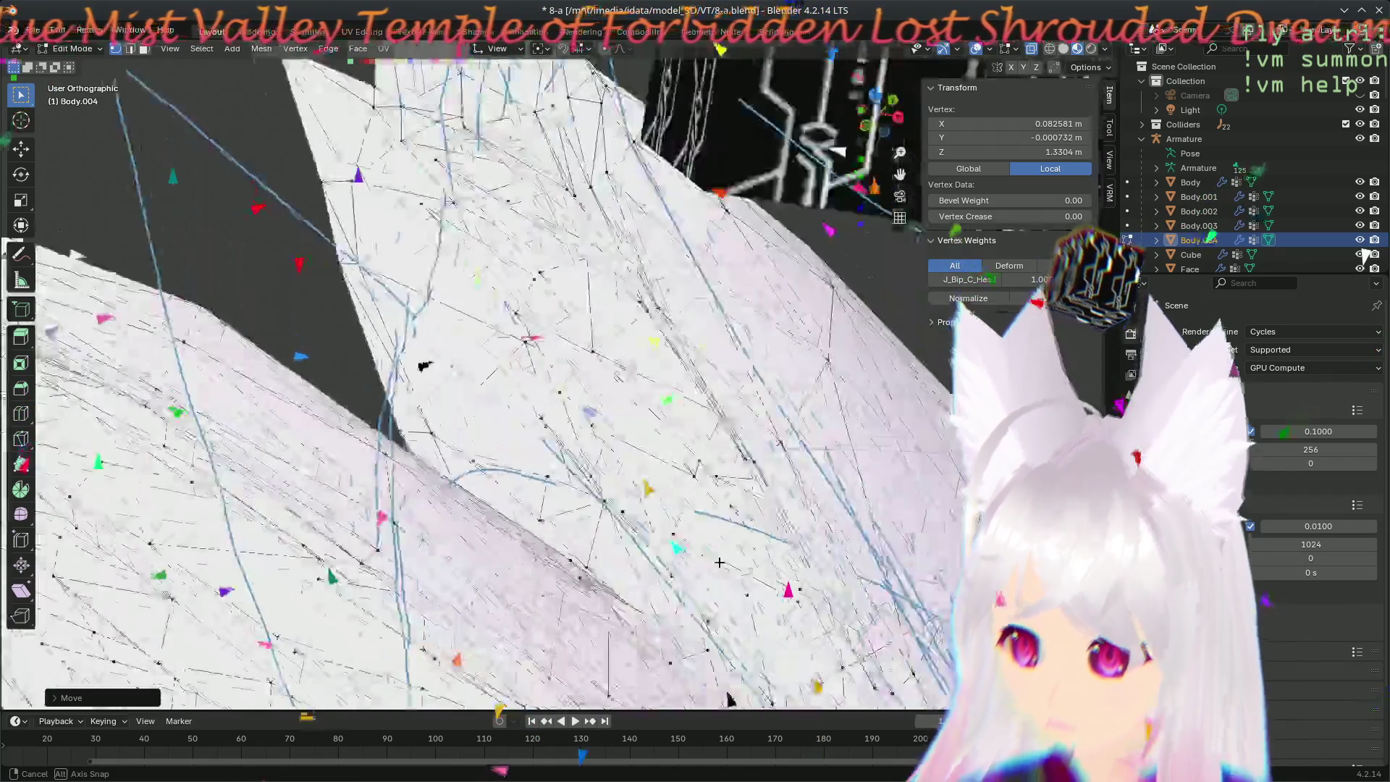
middle_click_drag(763, 564, 371, 321)
- Reposition three vertices along the fox ear spike edges one after another
key("g")
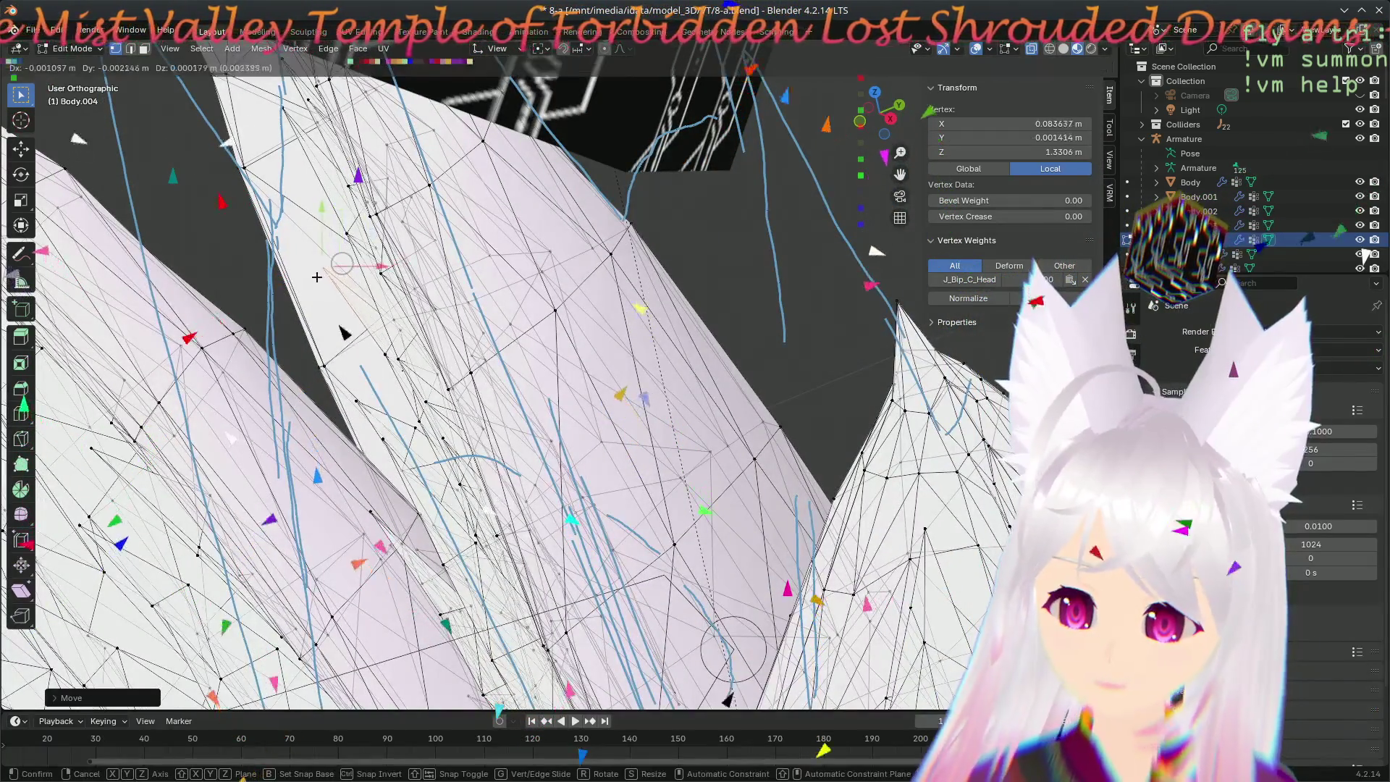
left_click(308, 284)
middle_click_drag(347, 294, 582, 269)
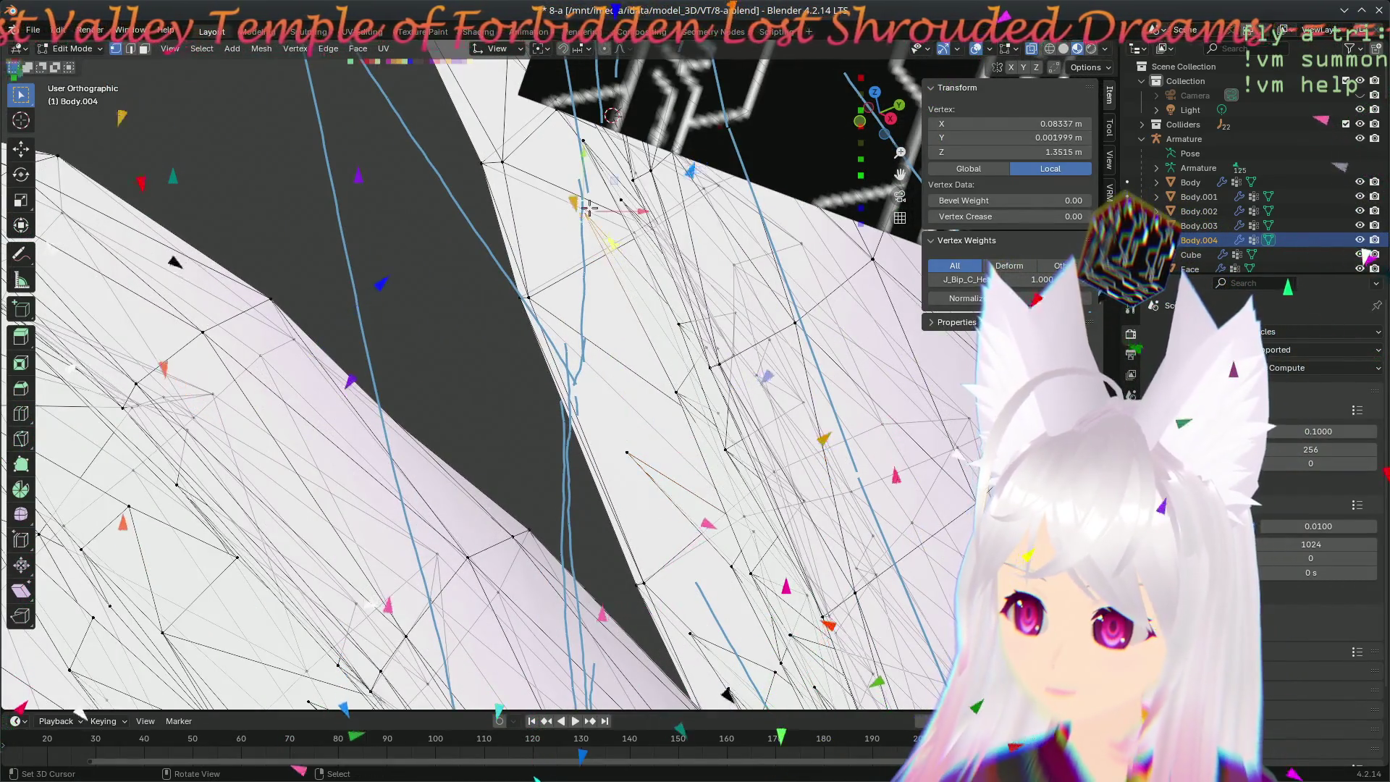
key("g")
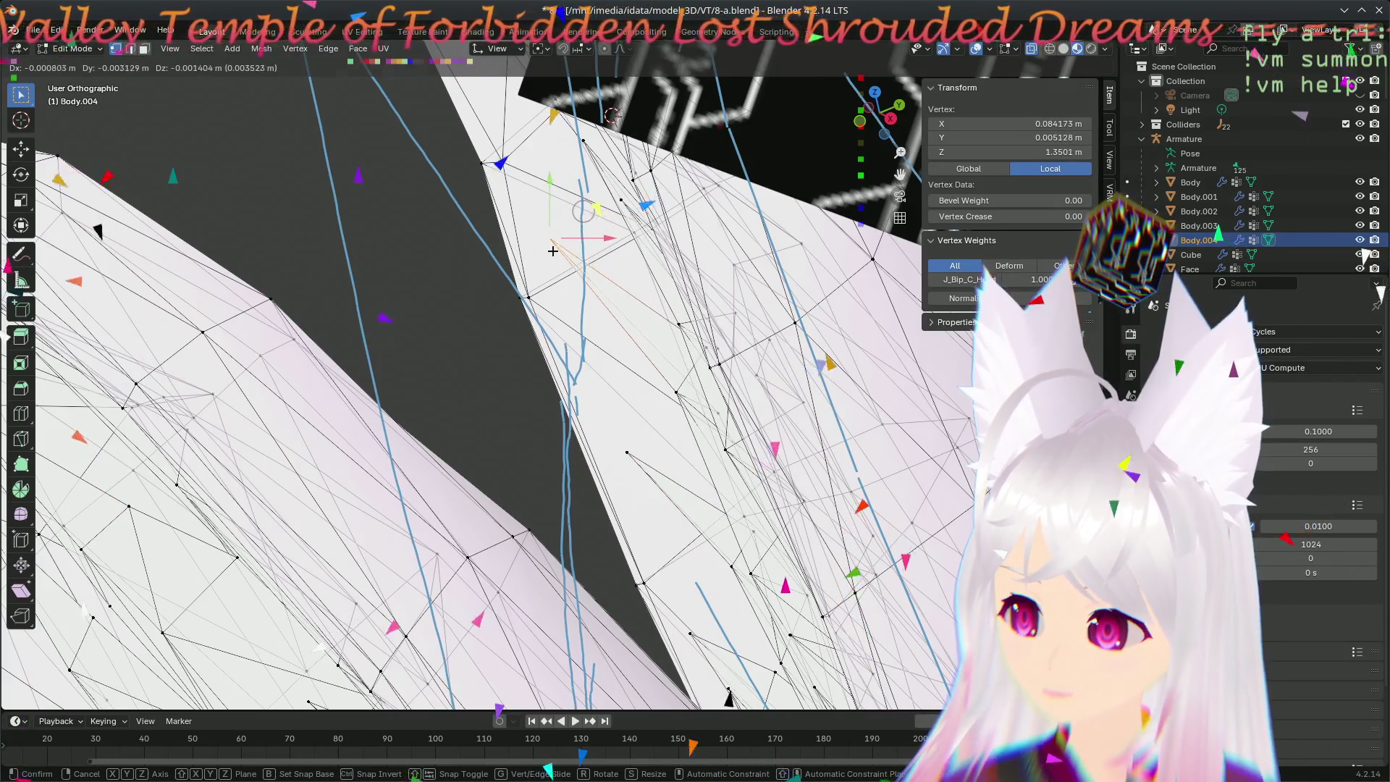
left_click(552, 252)
key("g")
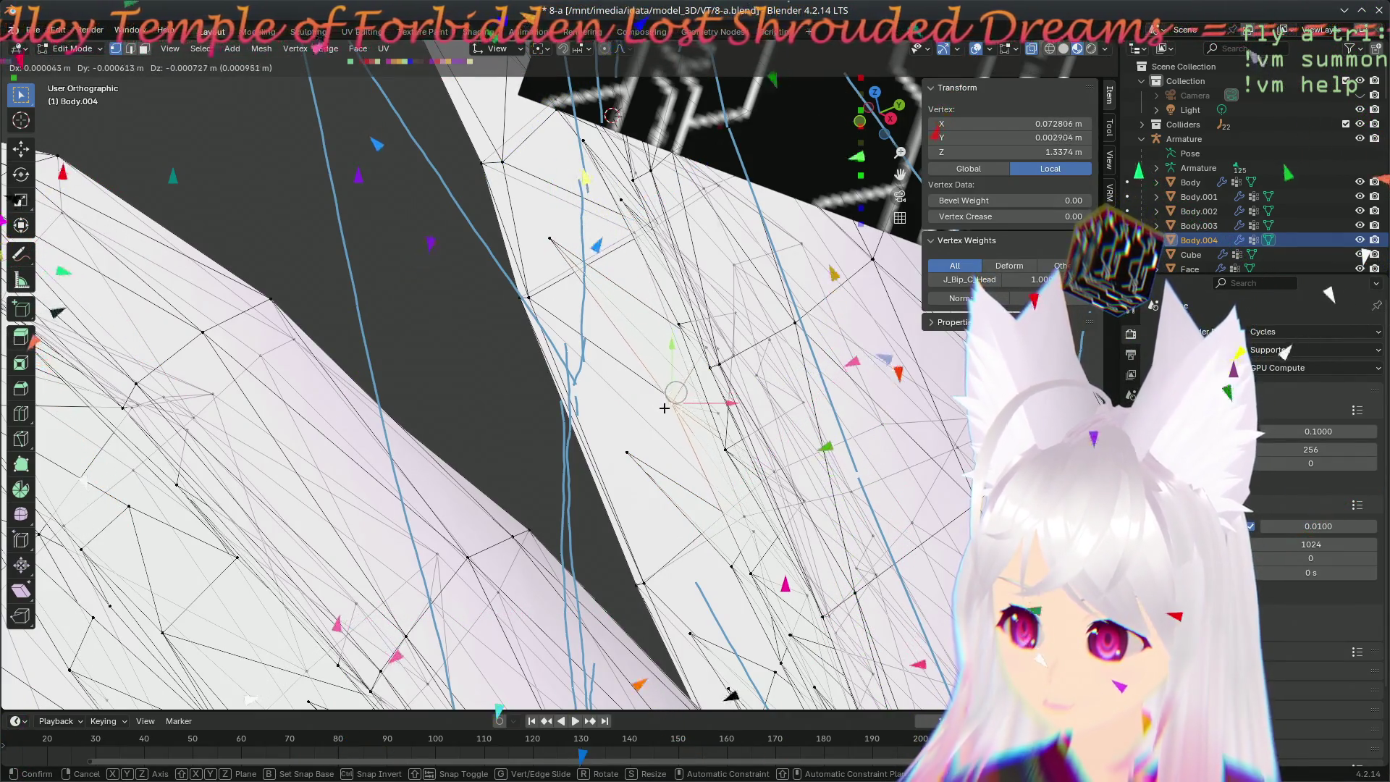
left_click(550, 232)
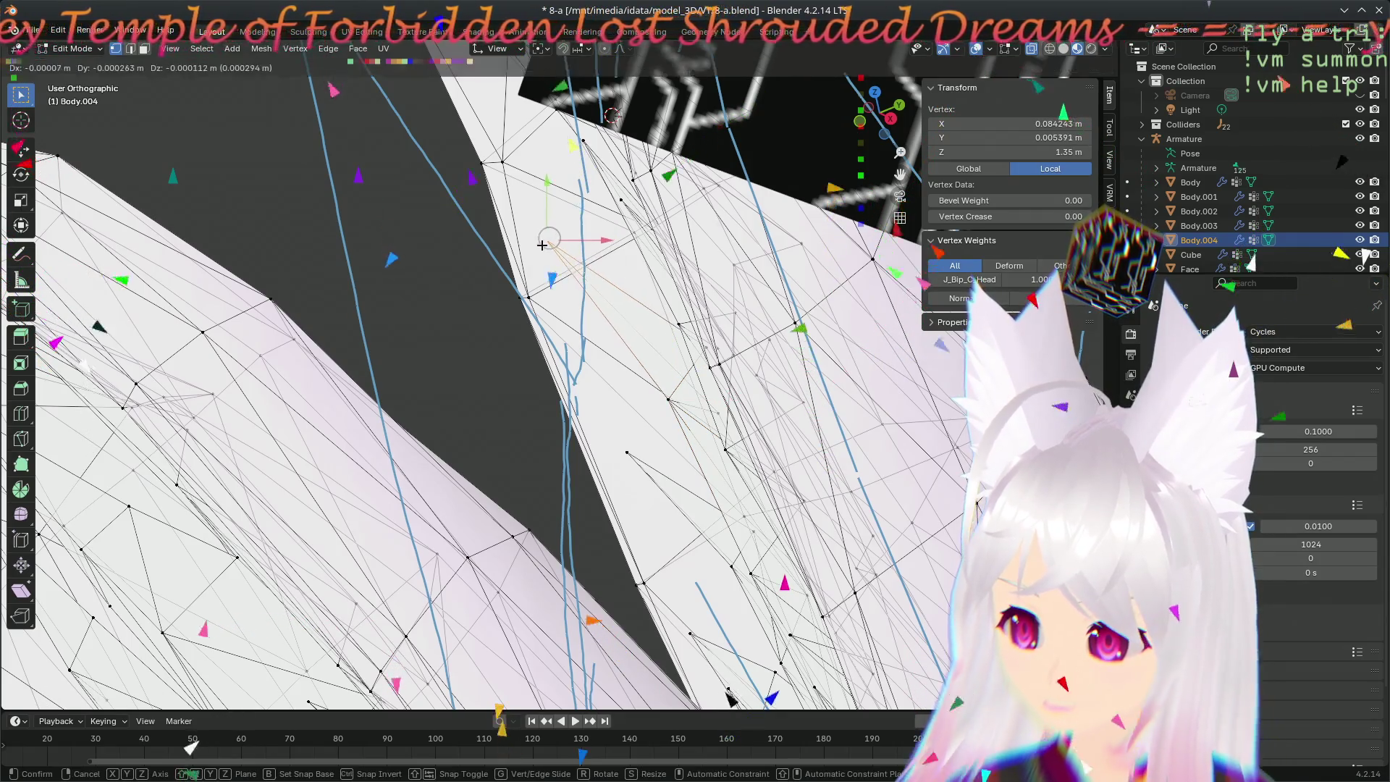
left_click(541, 244)
- Zoom in on the ears, move a vertex, then nudge it twice more with small adjustments
mouse_move(621, 373)
middle_mouse_down()
mouse_move(381, 329)
mouse_move(516, 472)
mouse_move(934, 556)
middle_mouse_up()
scroll(934, 556, "down", 5)
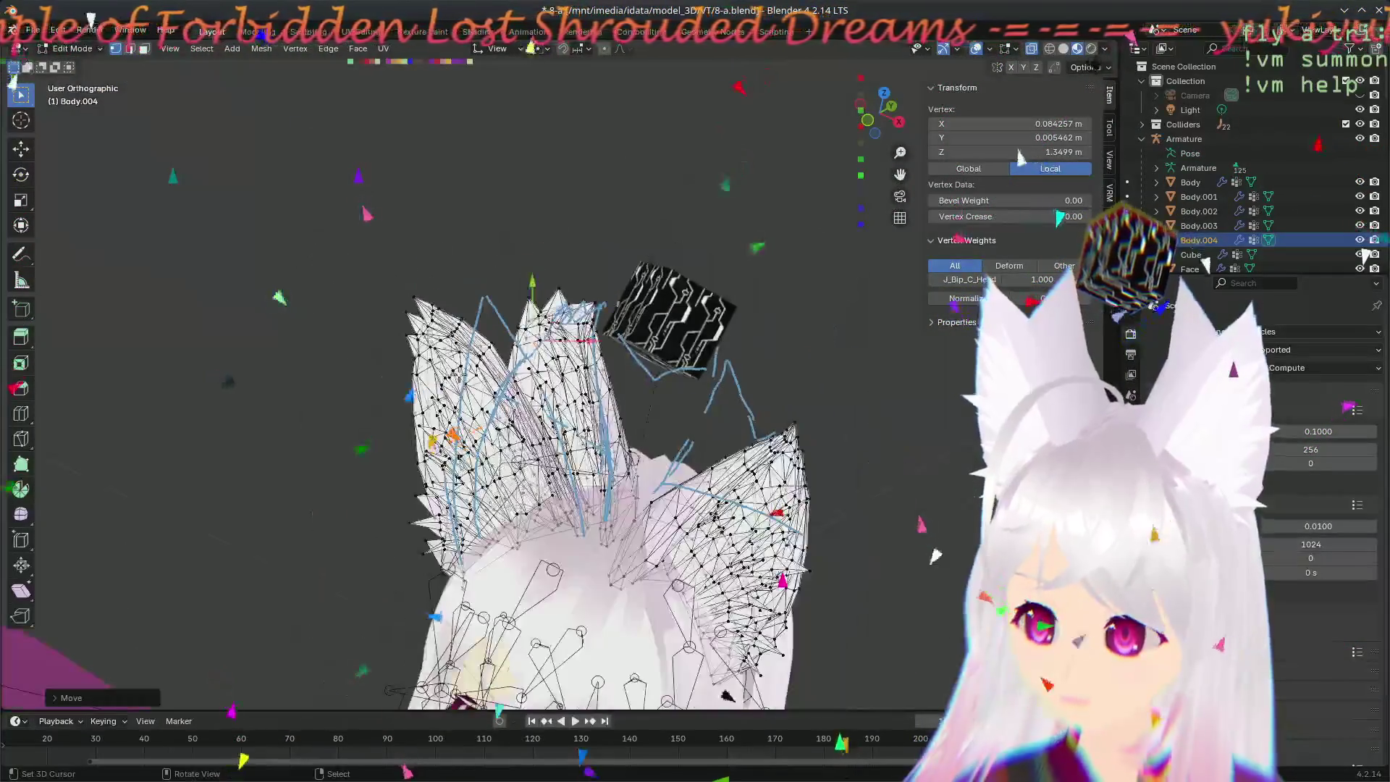
mouse_move(909, 569)
middle_mouse_down("ctrl")
mouse_move(636, 430)
mouse_move(719, 550)
mouse_move(693, 590)
middle_mouse_up("ctrl")
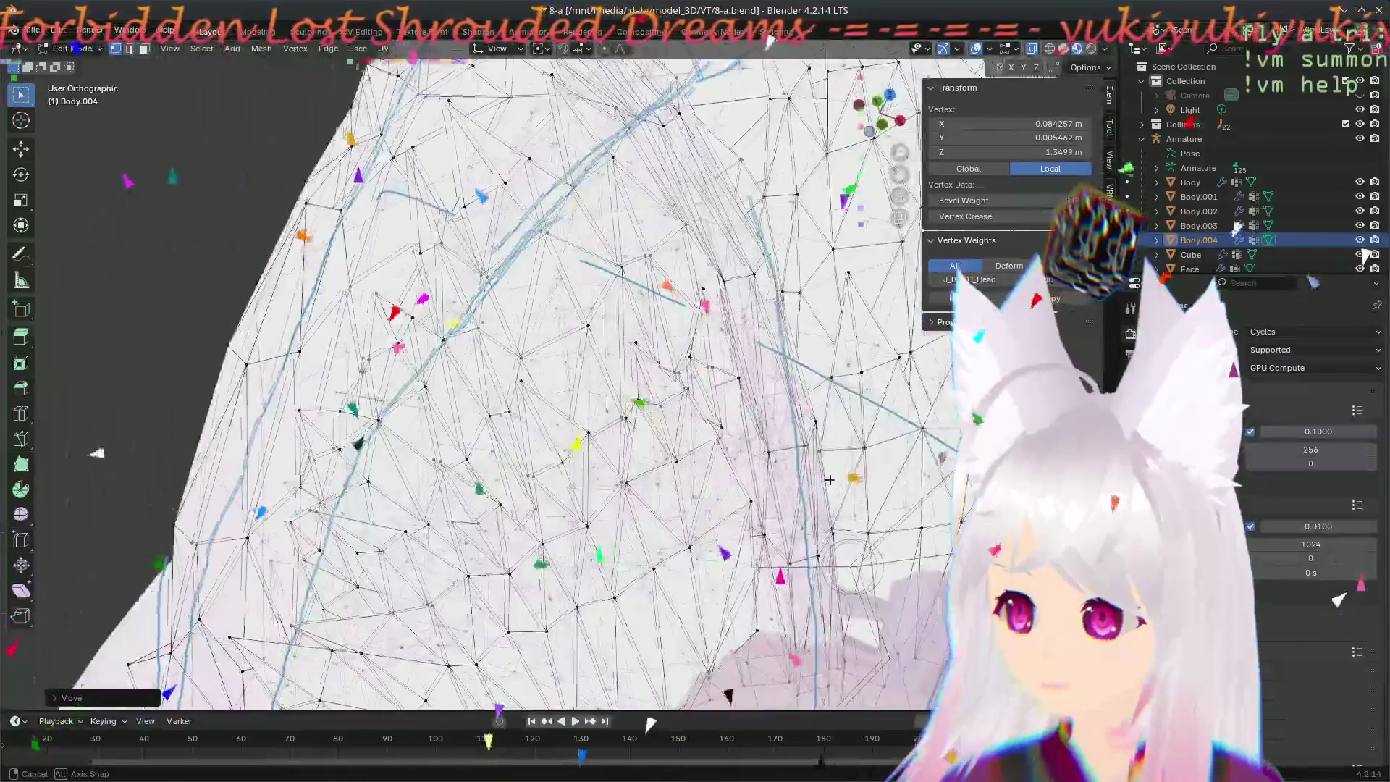
mouse_move(657, 592)
middle_mouse_down()
mouse_move(765, 435)
mouse_move(662, 291)
mouse_move(426, 489)
middle_mouse_up()
scroll(765, 434, "down", 3)
scroll(426, 490, "up", 5)
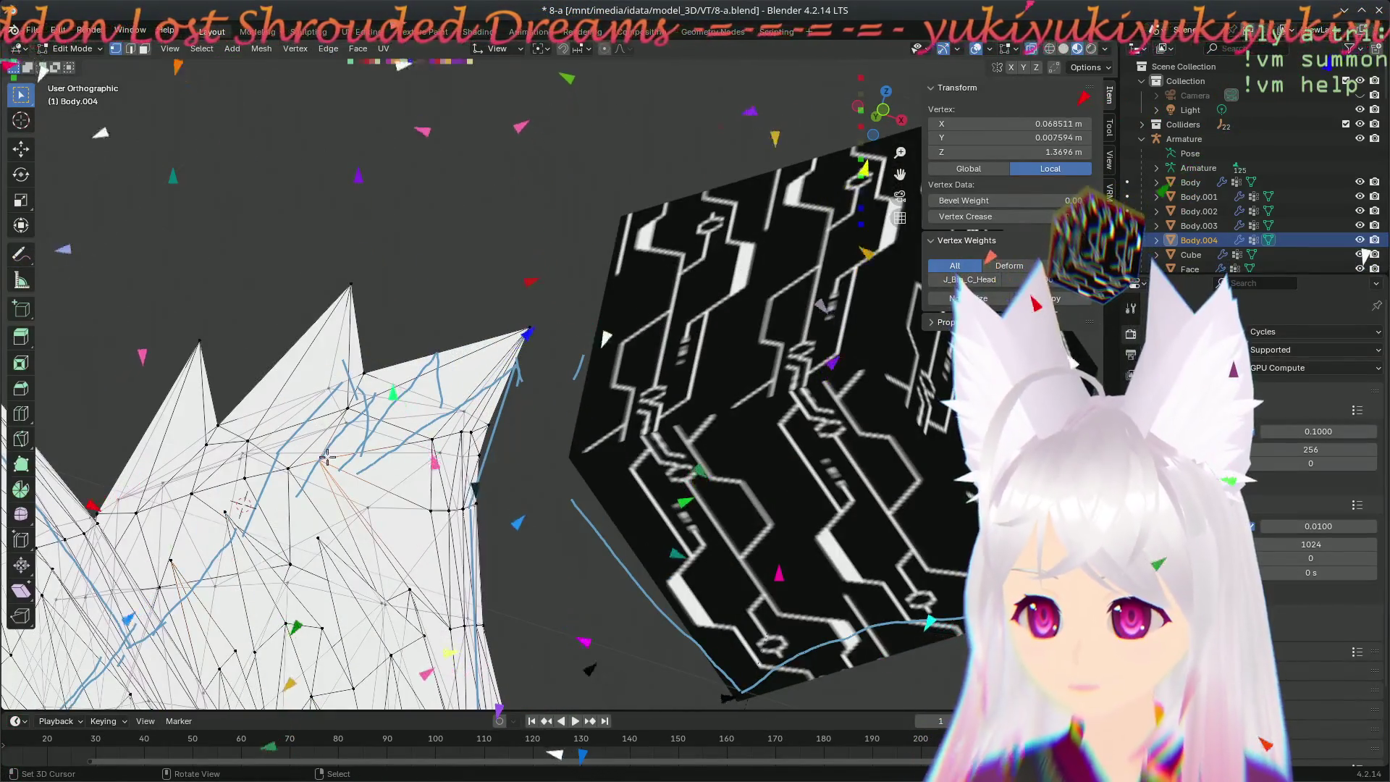
left_click(373, 461)
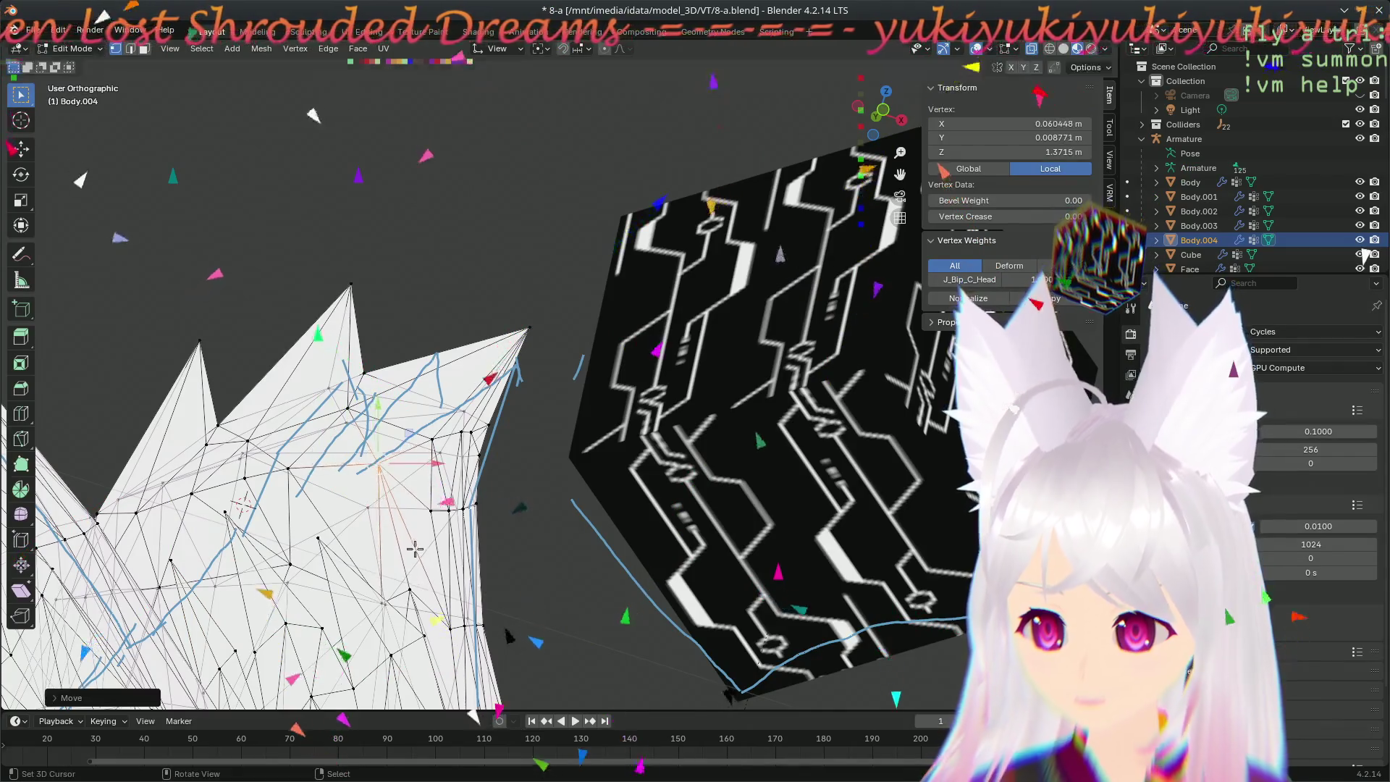
scroll(372, 462, "down", 3)
mouse_move(372, 462)
middle_mouse_down()
mouse_move(602, 548)
mouse_move(510, 457)
middle_mouse_up()
middle_click_drag(658, 258, 547, 461)
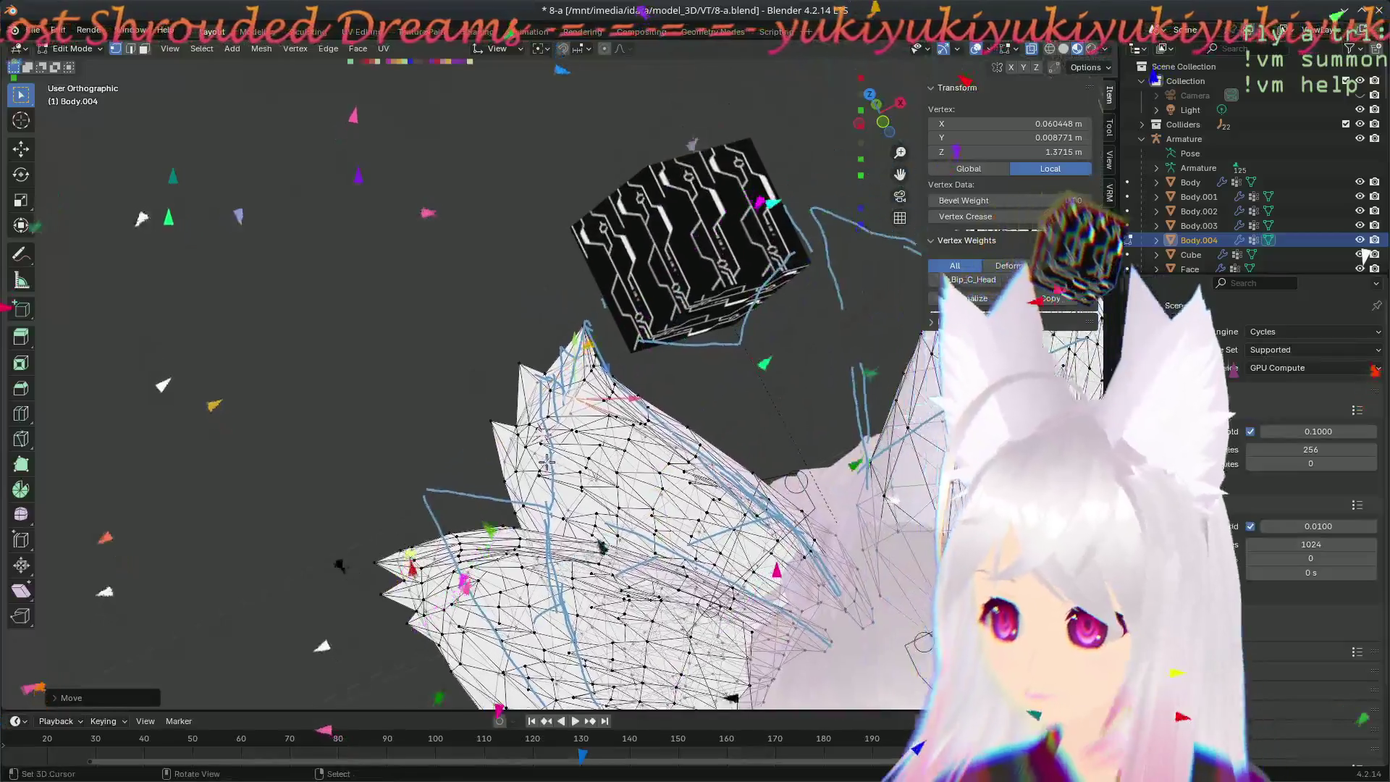
scroll(547, 461, "up", 2)
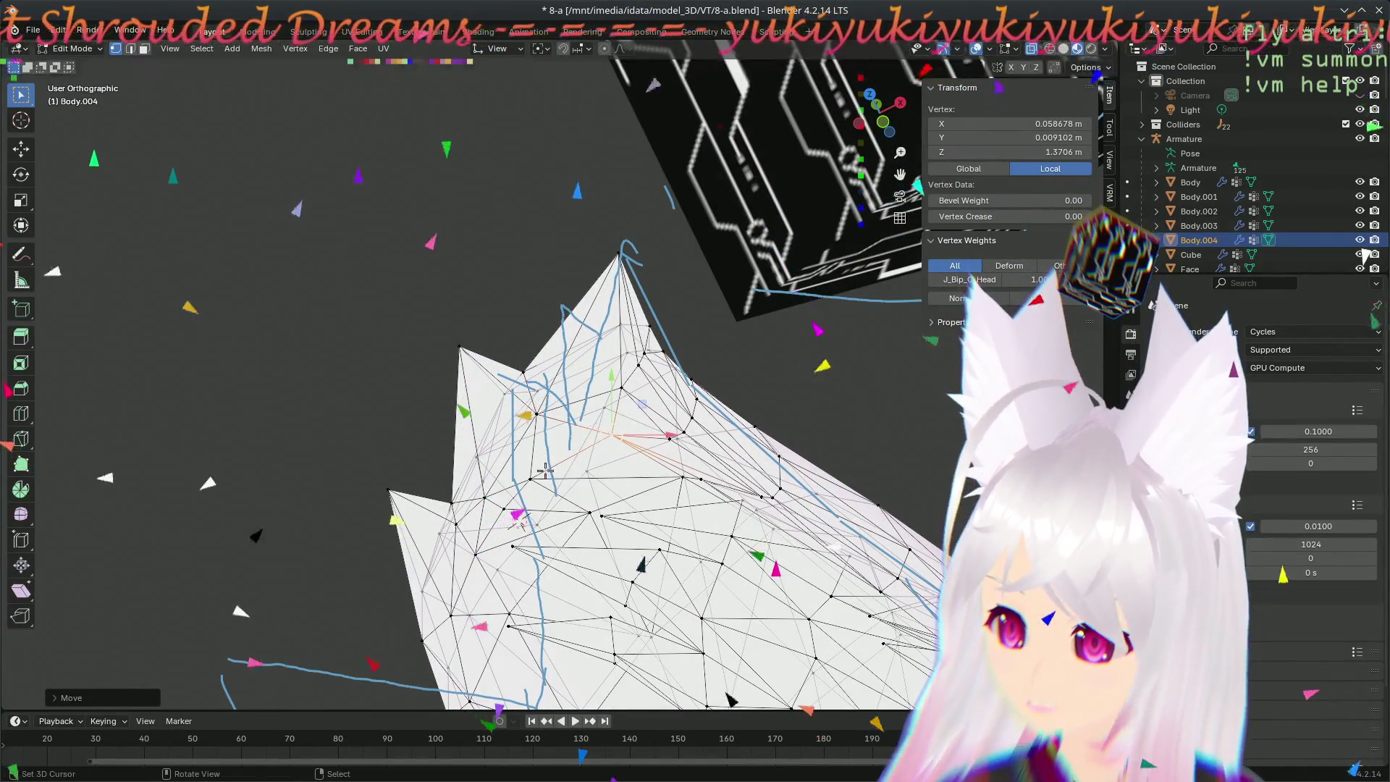
mouse_move(552, 466)
middle_mouse_down()
mouse_move(869, 496)
mouse_move(650, 443)
mouse_move(776, 492)
middle_mouse_up()
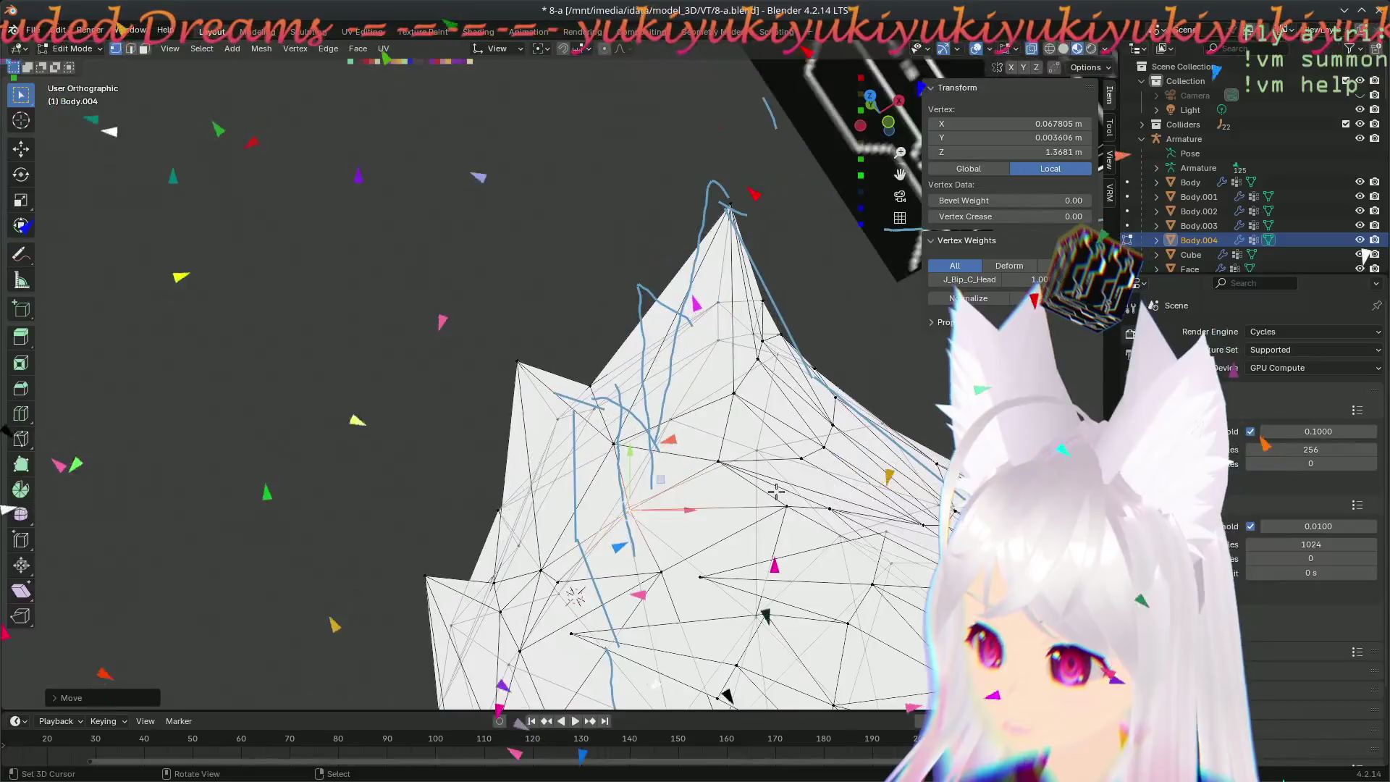
key("g")
left_click(802, 464)
key("g")
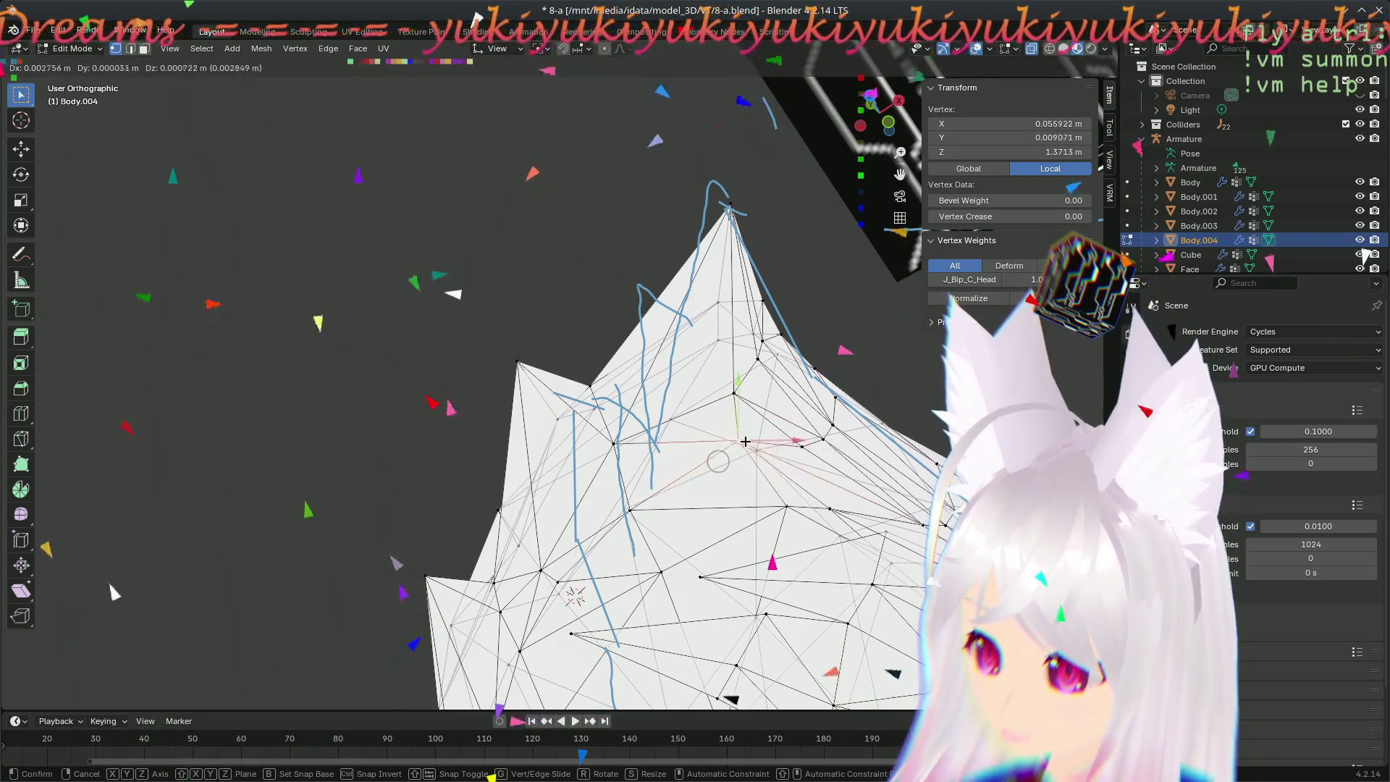
left_click(745, 442)
- Add neighbouring vertices to the selection and move the cluster slightly higher and inward
middle_click_drag(746, 441, 653, 456)
mouse_move(435, 411)
middle_mouse_down()
mouse_move(294, 375)
mouse_move(414, 486)
middle_mouse_up()
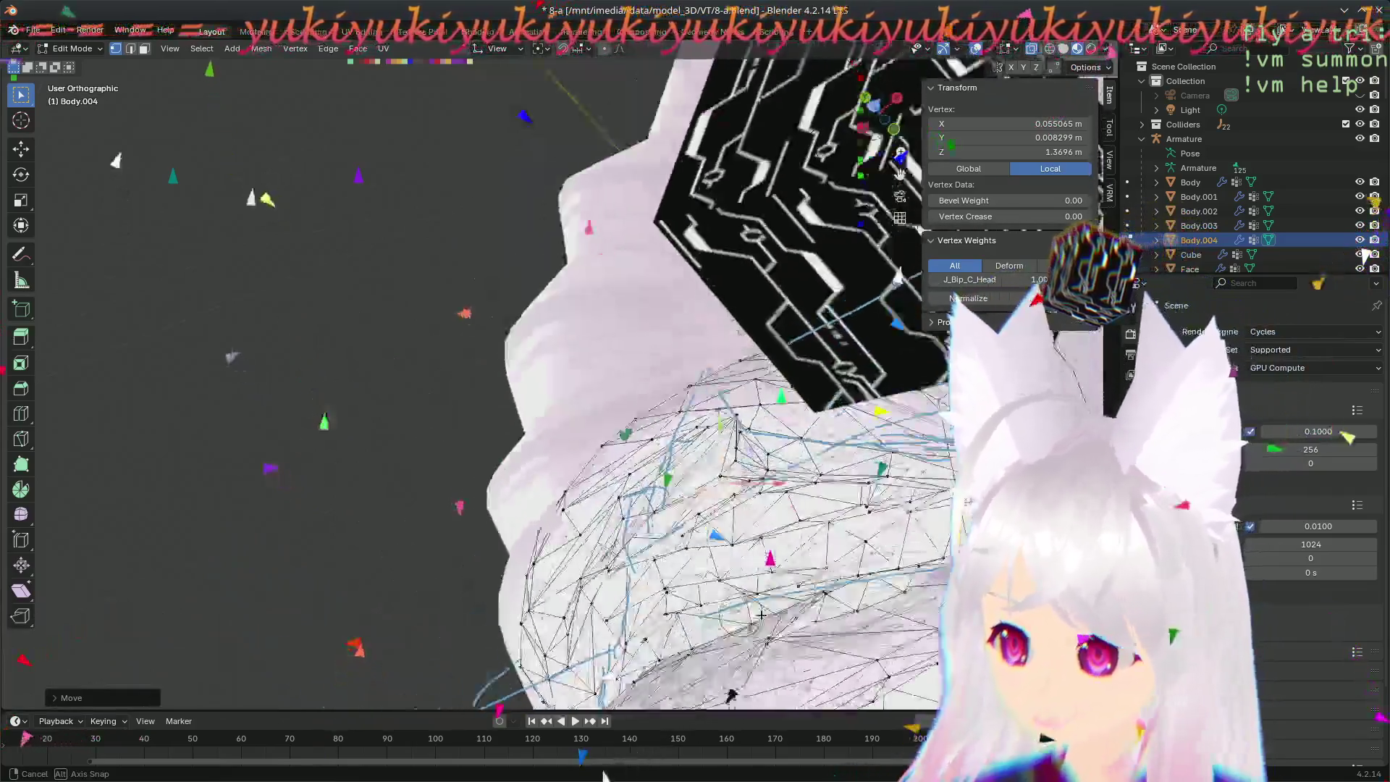
mouse_move(414, 486)
middle_mouse_down()
mouse_move(747, 549)
mouse_move(819, 507)
middle_mouse_up()
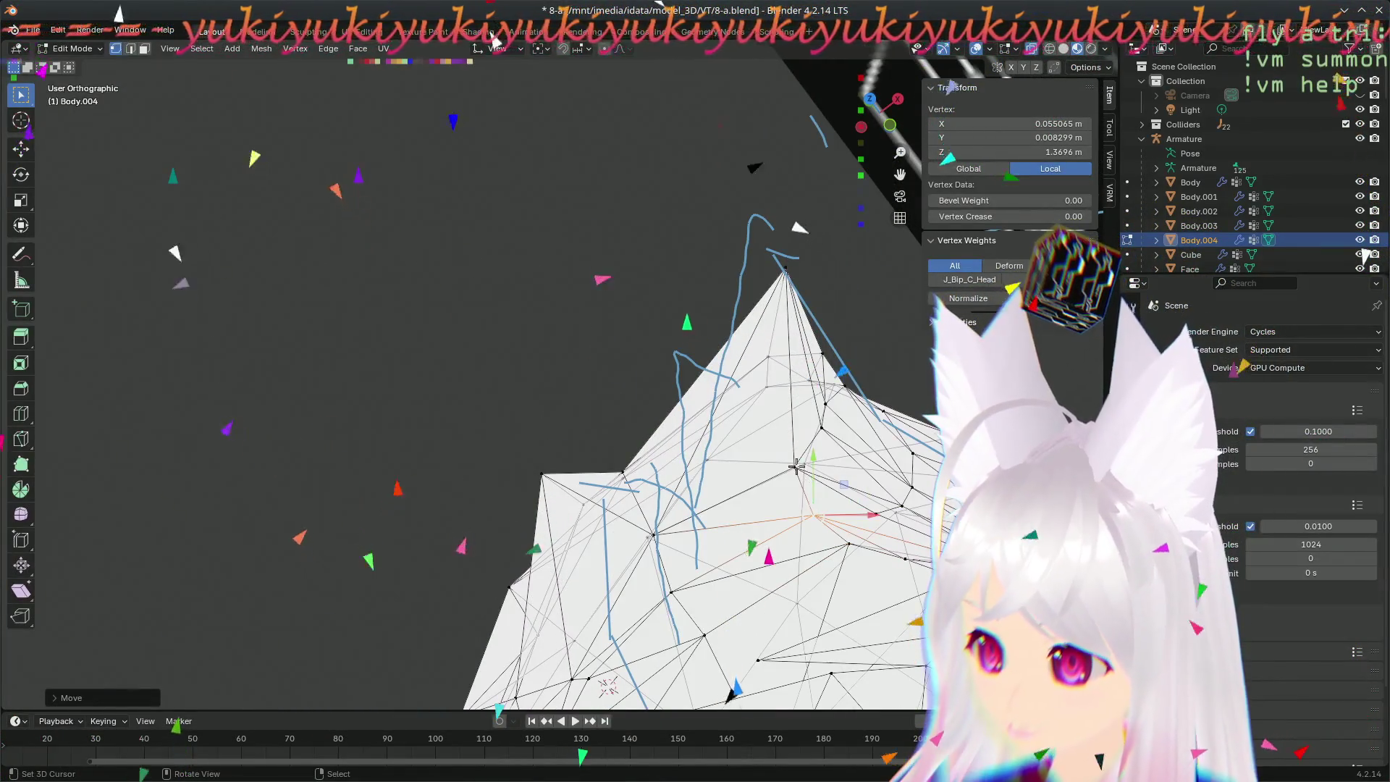
left_click(807, 561, "shift")
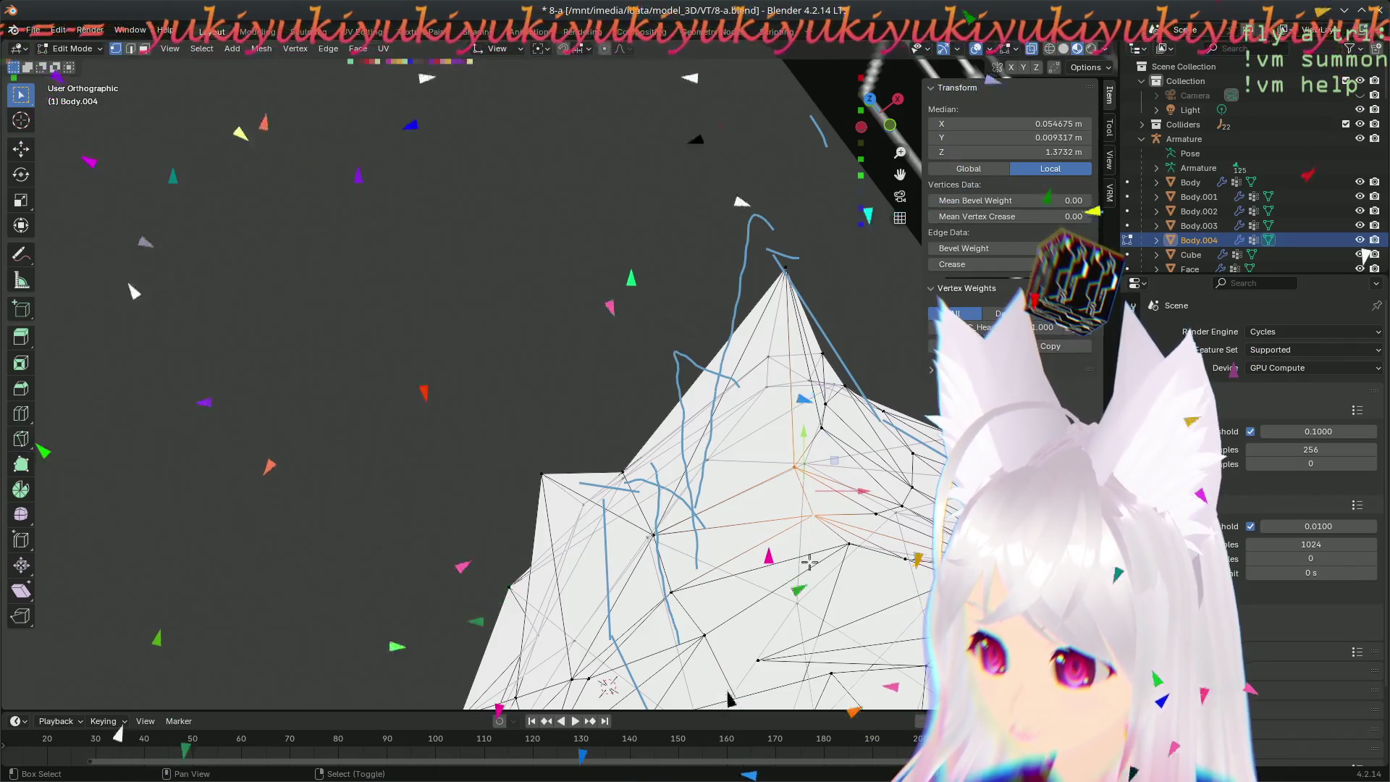
key("g")
left_click(803, 482)
mouse_move(803, 482)
middle_mouse_down()
mouse_move(402, 498)
mouse_move(492, 92)
middle_mouse_up()
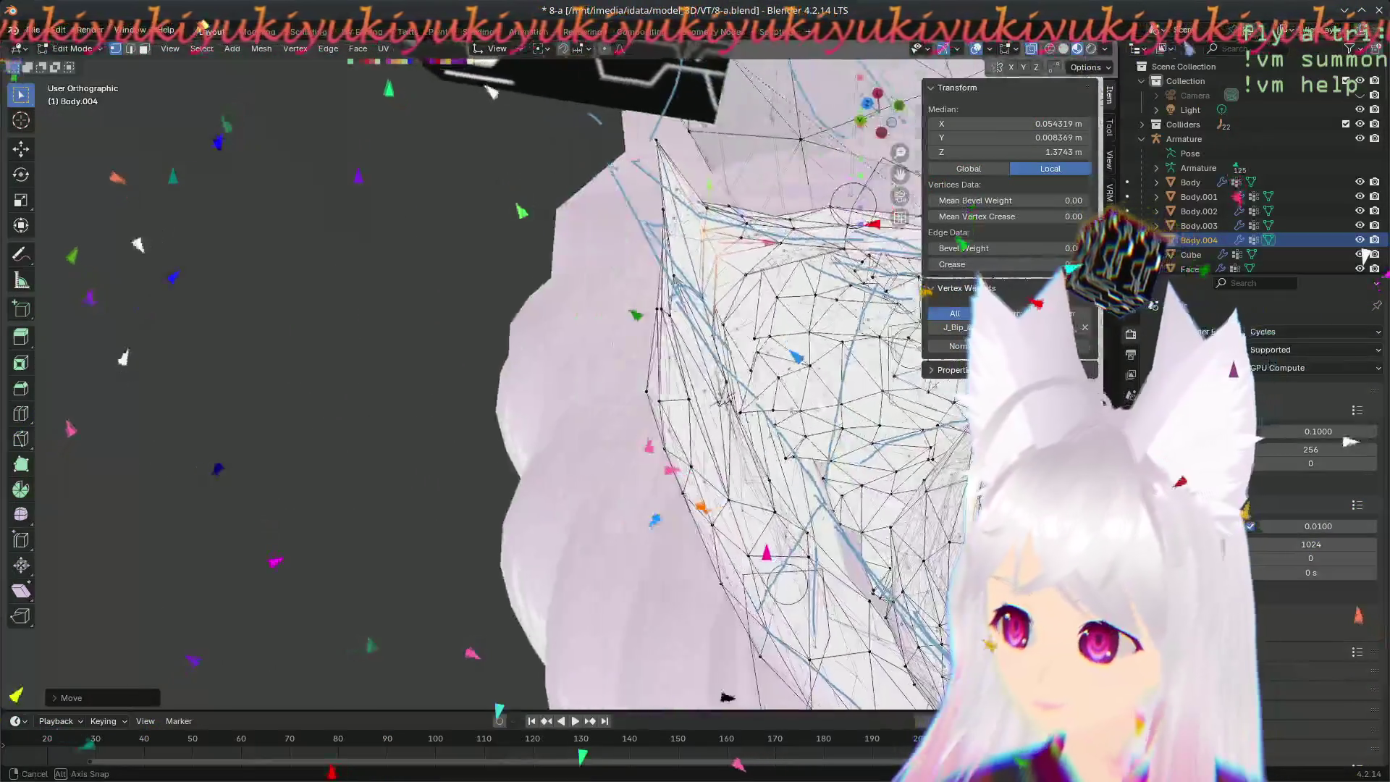
middle_click_drag(491, 93, 275, 2)
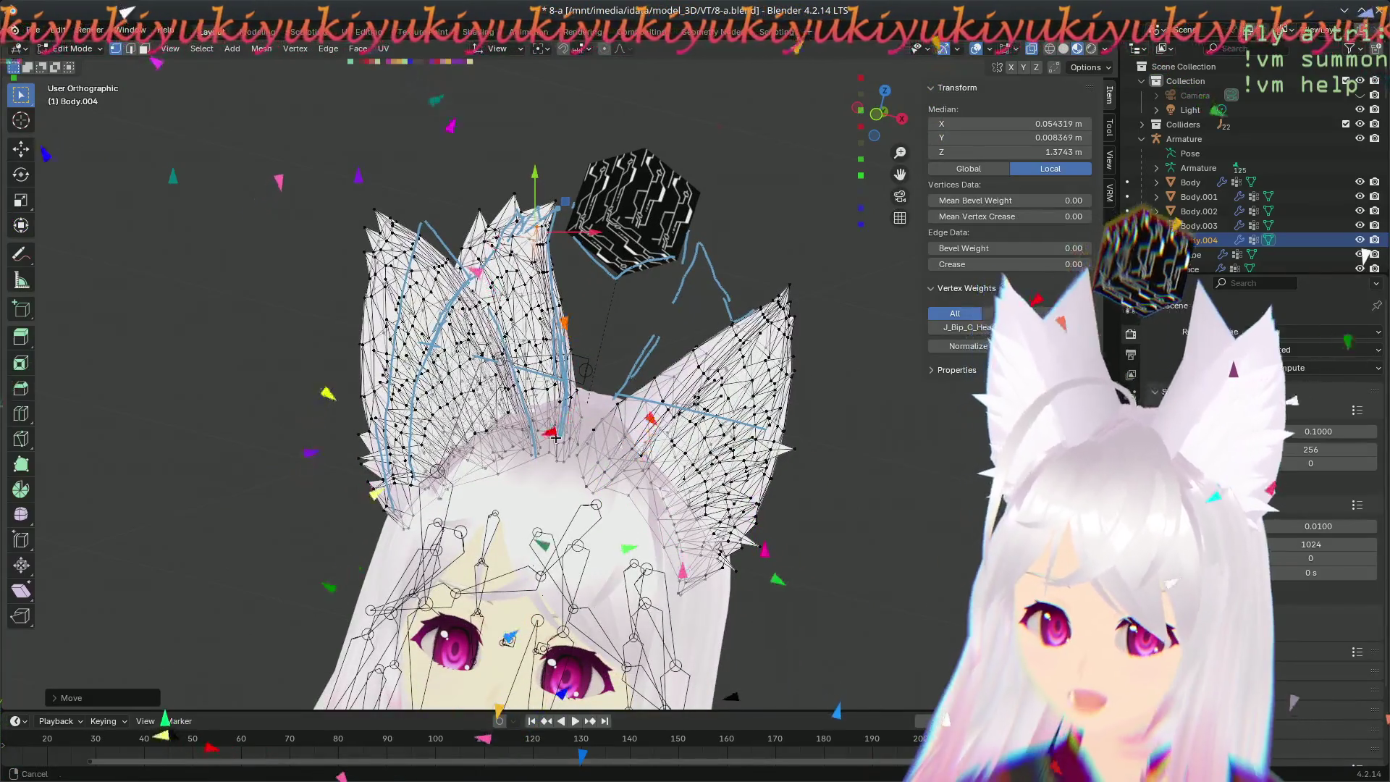
- View the ears from the front, deselect all ear geometry and leave Edit Mode for Object Mode
middle_click_drag(125, 13, 109, 22)
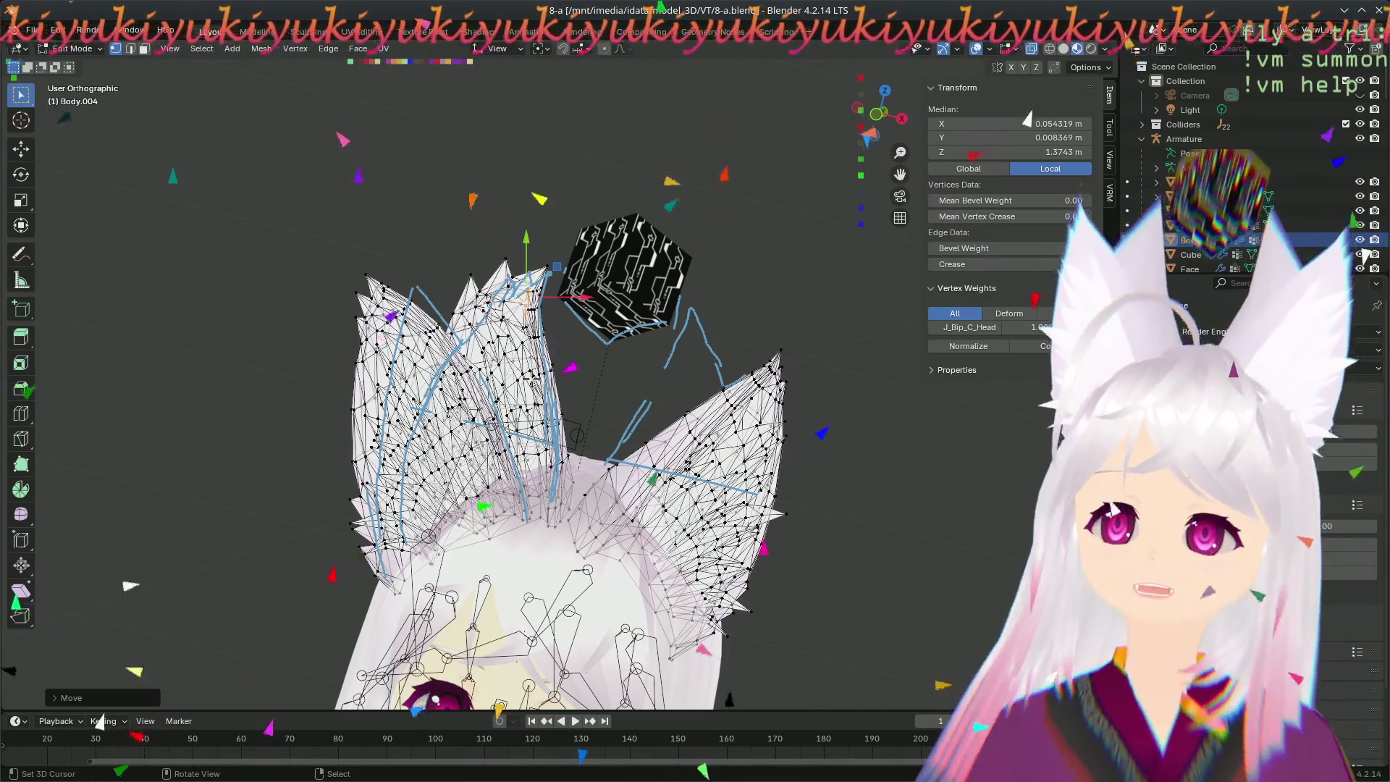
scroll(565, 435, "up", 3)
scroll(565, 435, "down", 3)
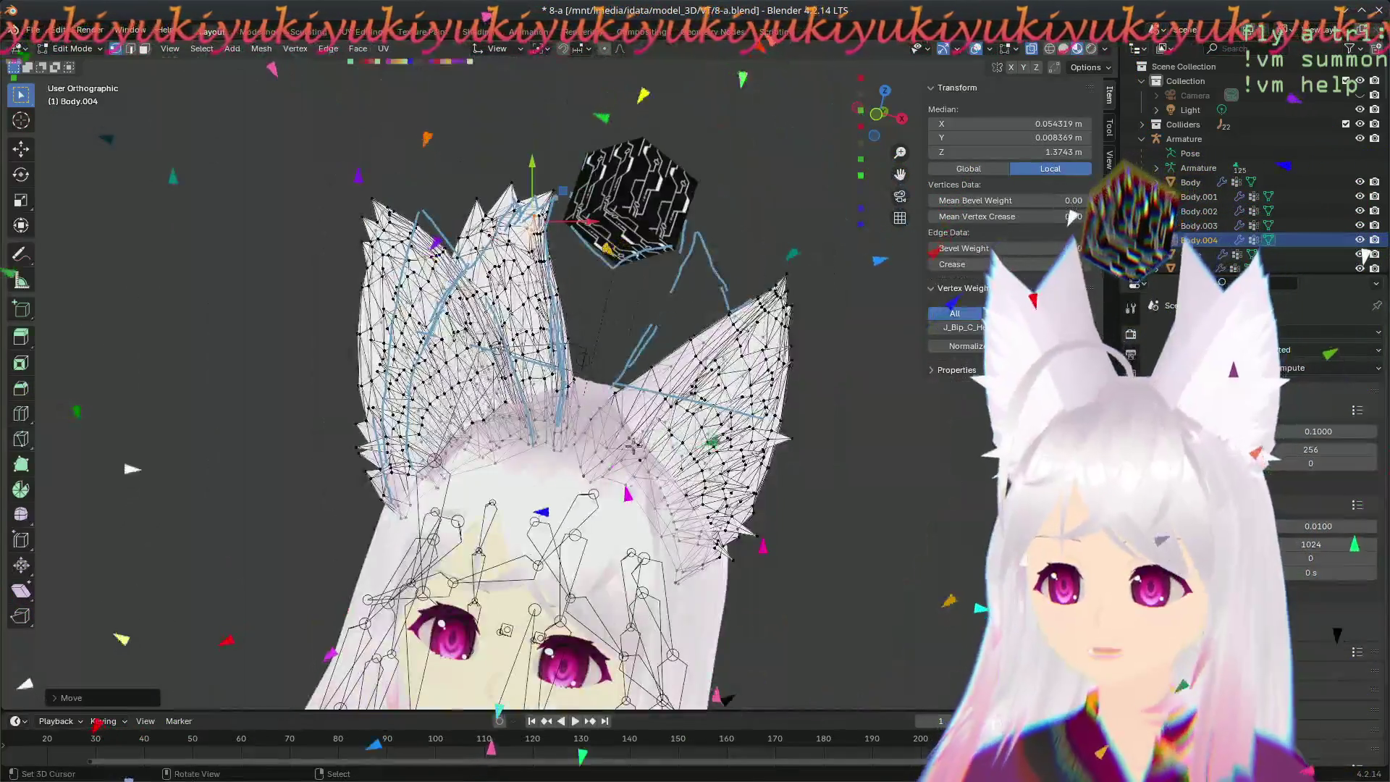
key("KP_1")
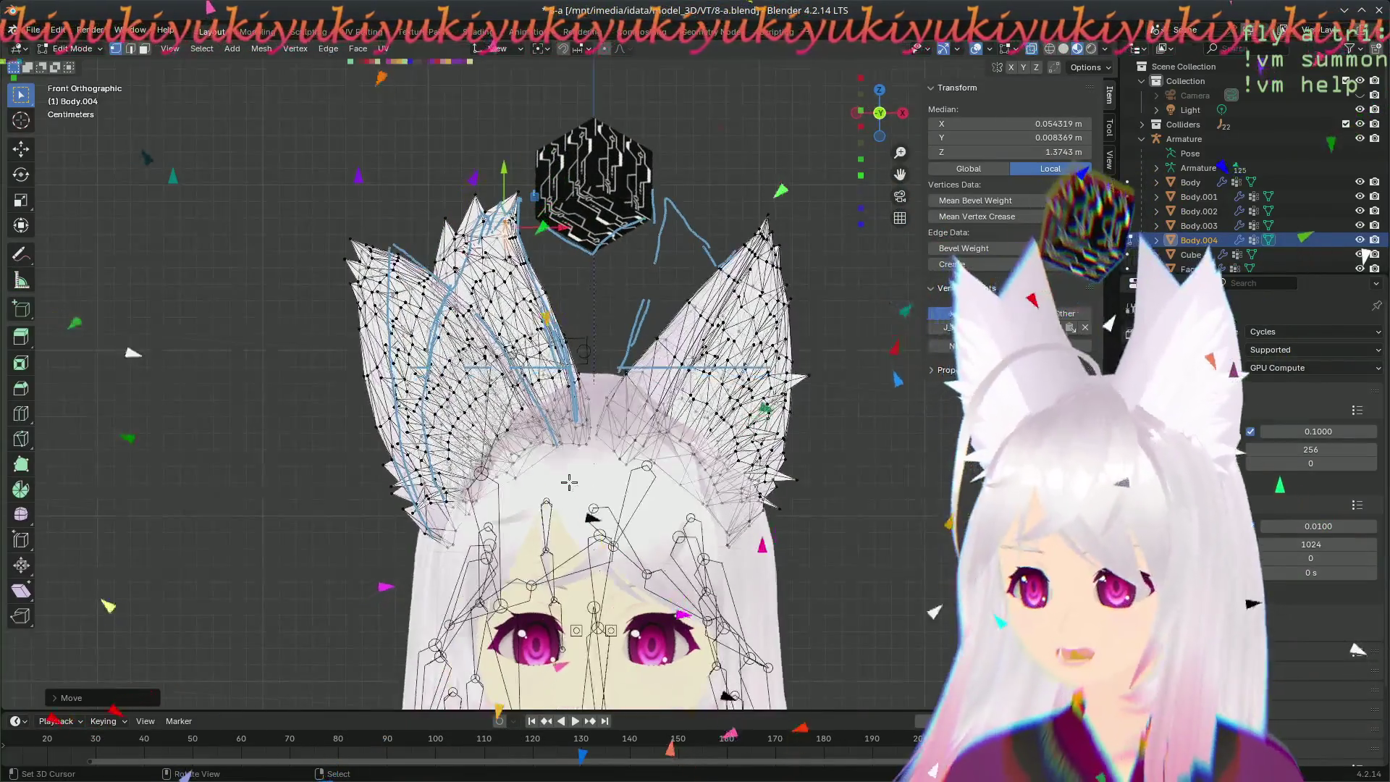
scroll(569, 481, "up", 2)
left_click(582, 249)
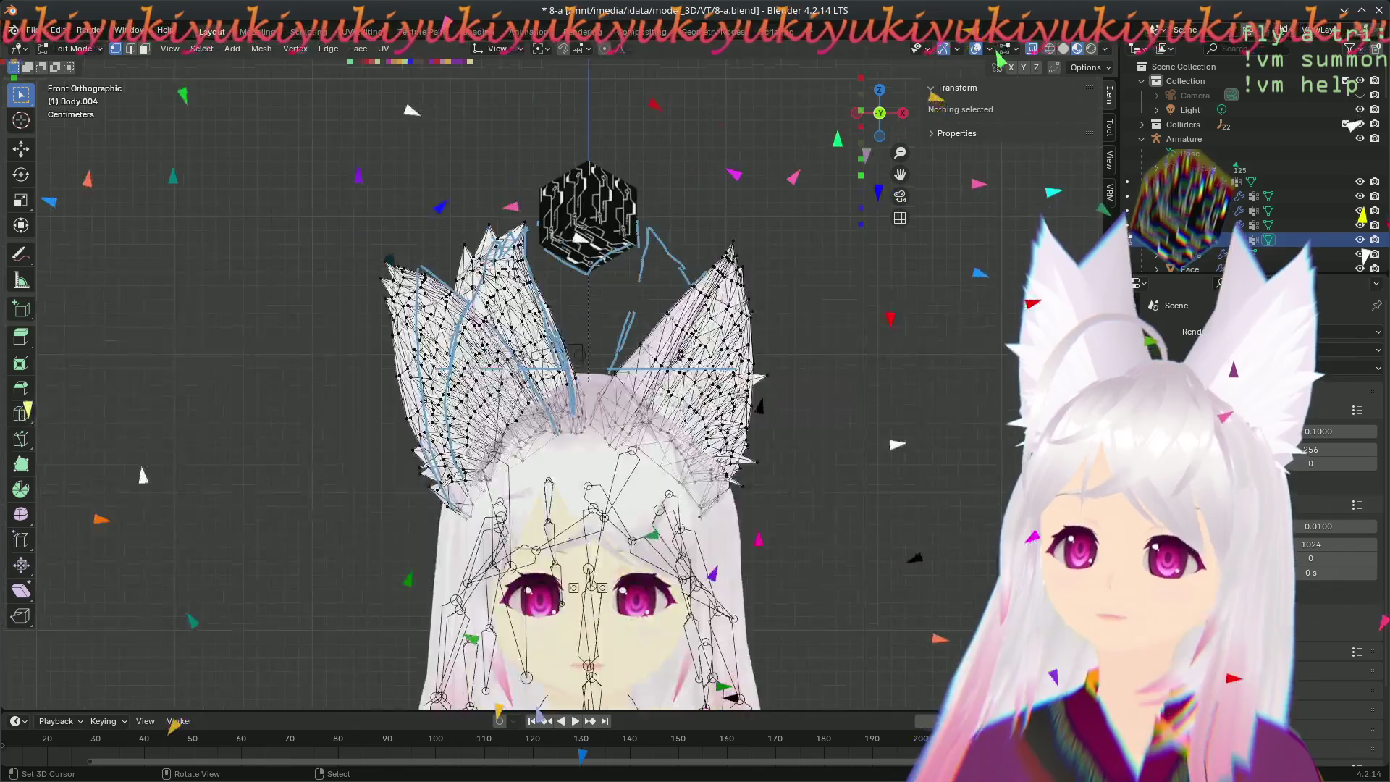
key("Tab")
scroll(509, 272, "up", 2)
scroll(508, 280, "down", 2)
mouse_move(507, 280)
middle_mouse_down()
mouse_move(526, 608)
mouse_move(516, 344)
mouse_move(566, 391)
middle_mouse_up()
scroll(540, 373, "up", 5)
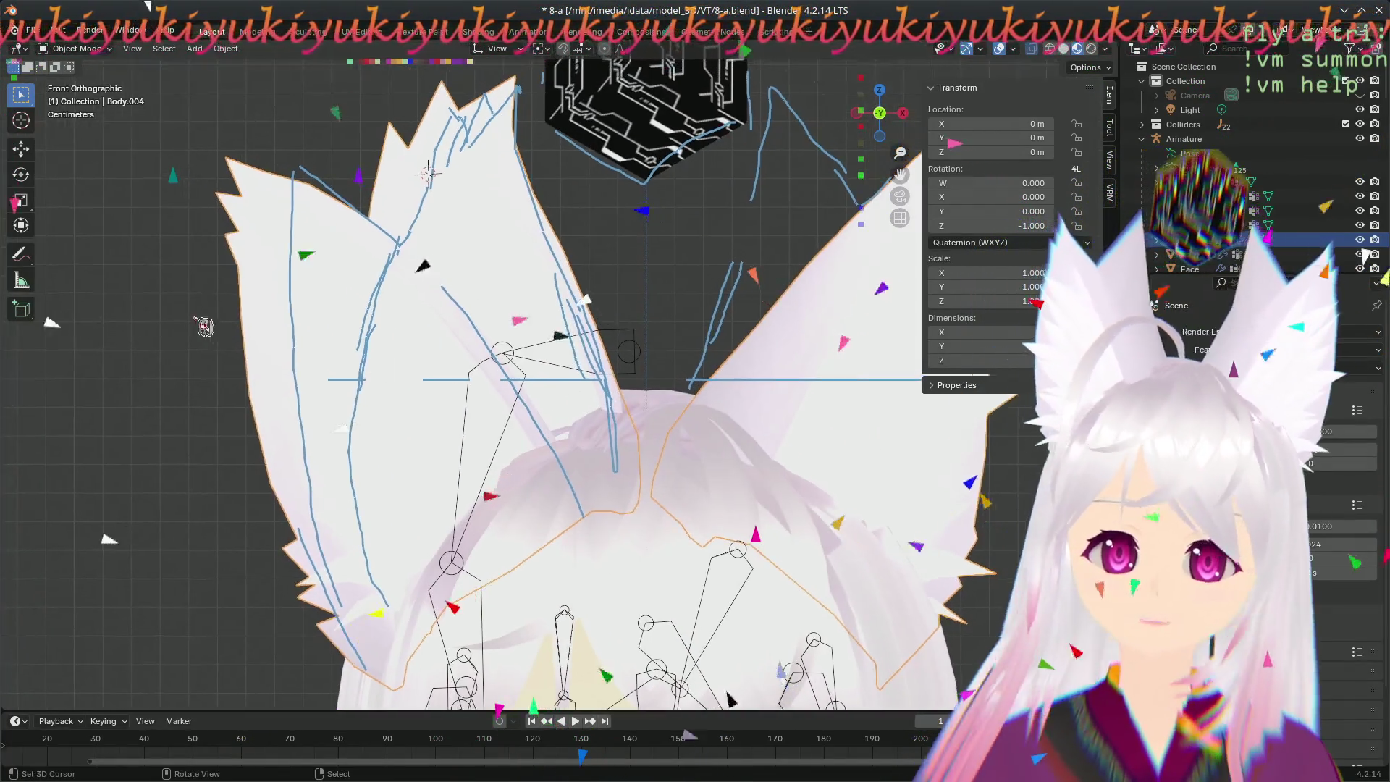
- Choose the freehand Annotate tool and view the solid fox ears at an angle
left_click(33, 271)
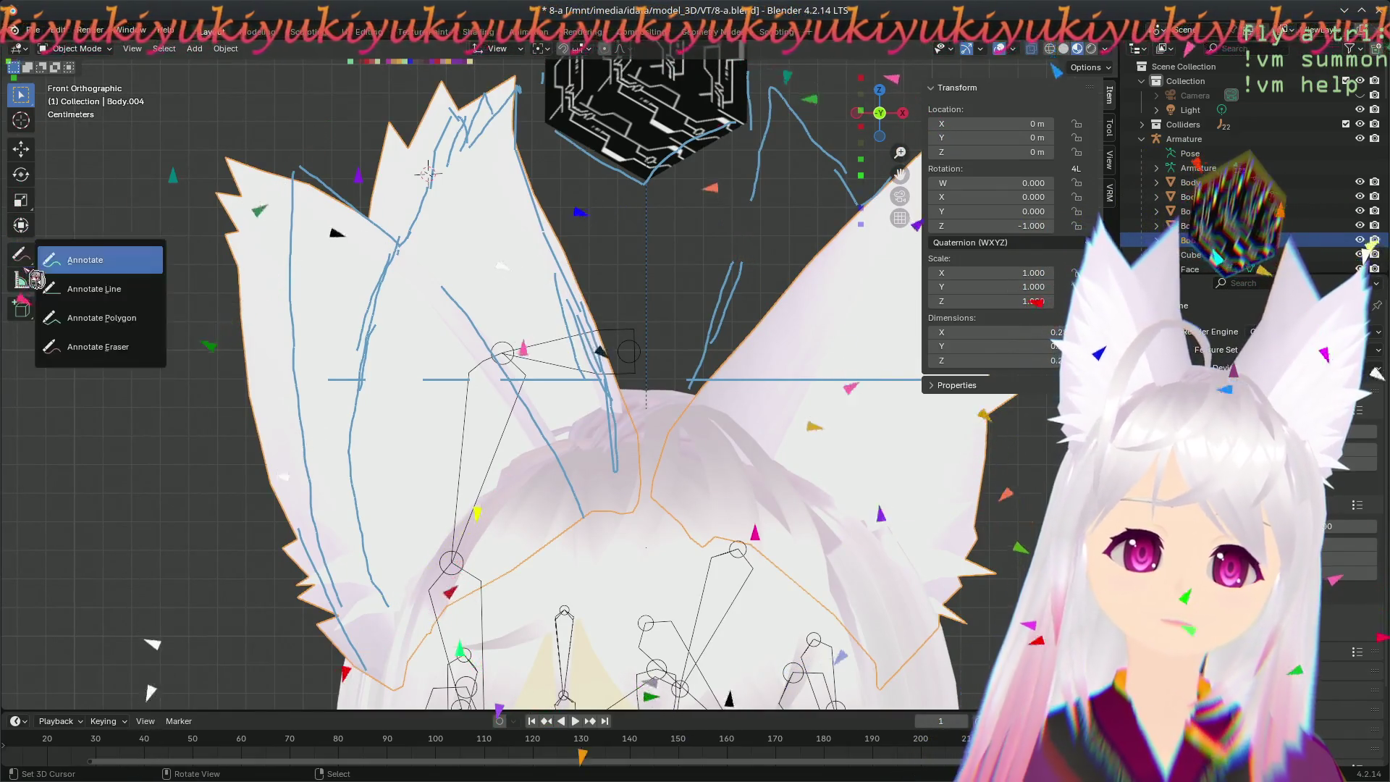
left_click(109, 318)
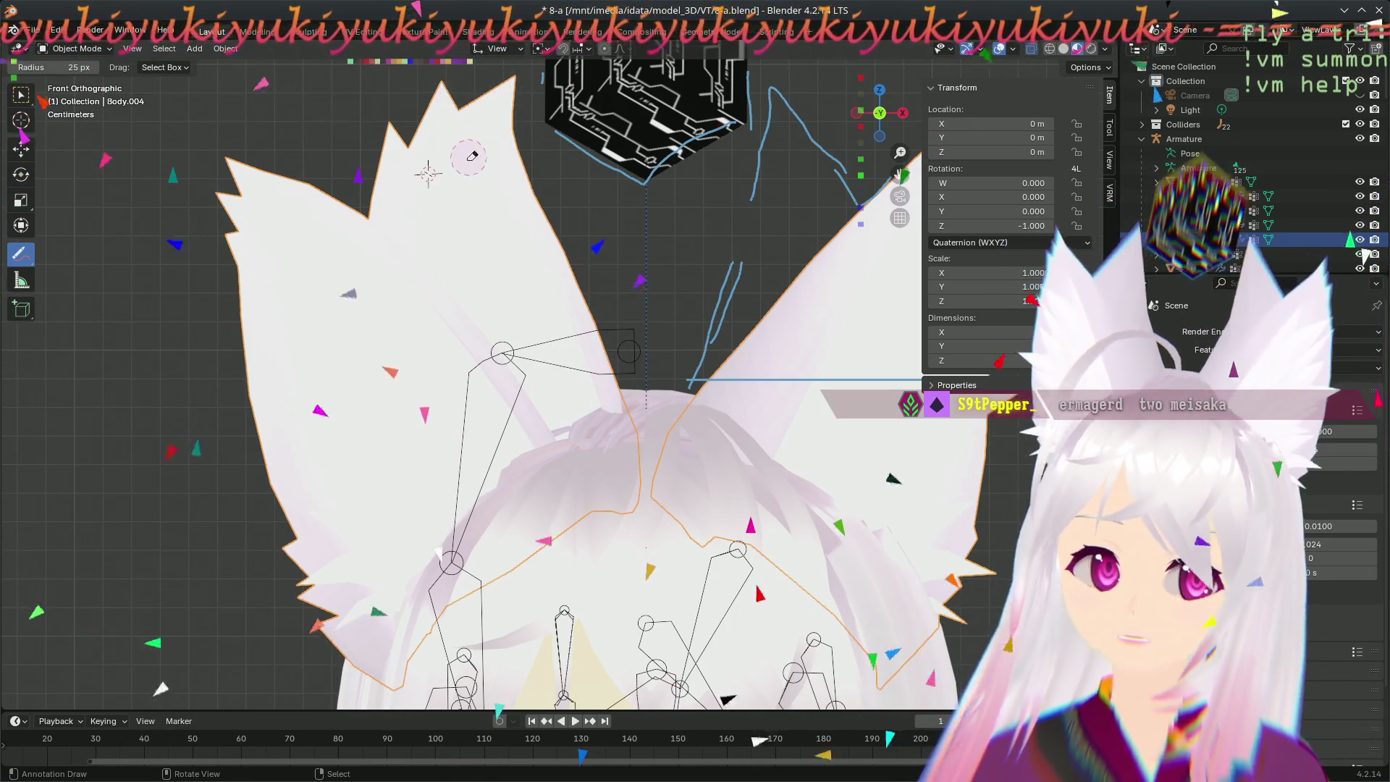
scroll(475, 151, "down", 3)
scroll(474, 149, "down", 3)
mouse_move(475, 150)
middle_mouse_down()
mouse_move(443, 406)
mouse_move(512, 638)
mouse_move(648, 484)
middle_mouse_up()
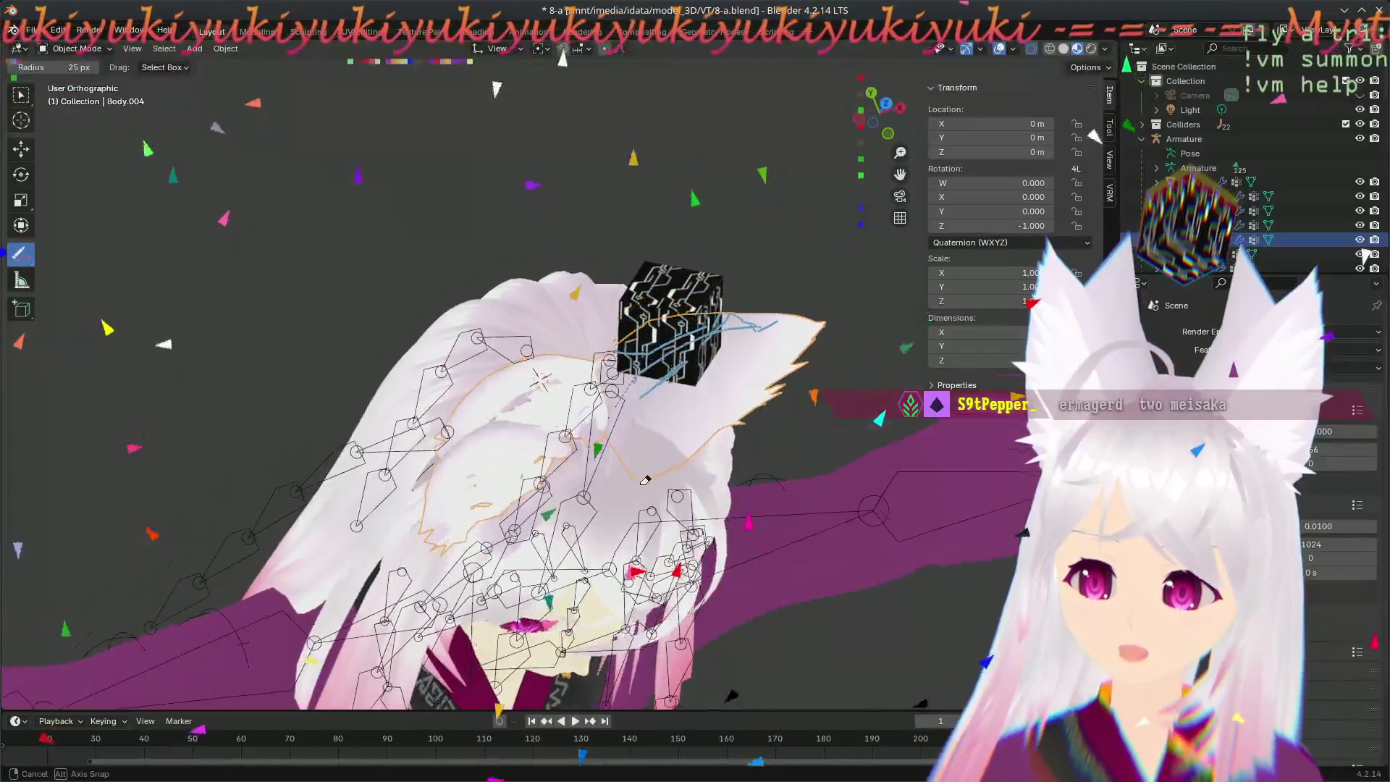
mouse_move(647, 484)
middle_mouse_down()
mouse_move(427, 398)
mouse_move(514, 314)
middle_mouse_up()
- Inspect the ears from the side and return Body.004 to Edit Mode
mouse_move(610, 322)
middle_mouse_down()
mouse_move(344, 368)
mouse_move(685, 329)
mouse_move(731, 284)
mouse_move(649, 380)
middle_mouse_up()
scroll(366, 373, "up", 2)
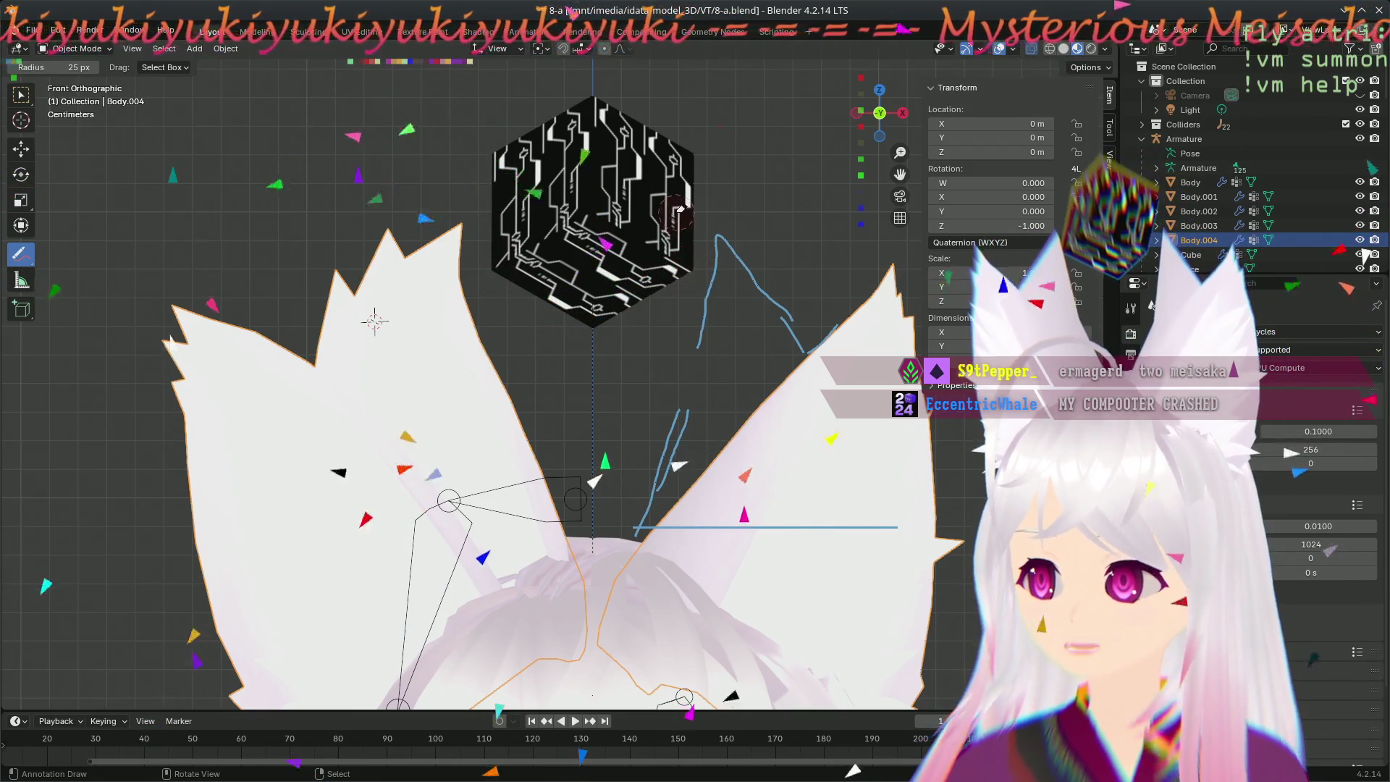
middle_click_drag(403, 452, 353, 571)
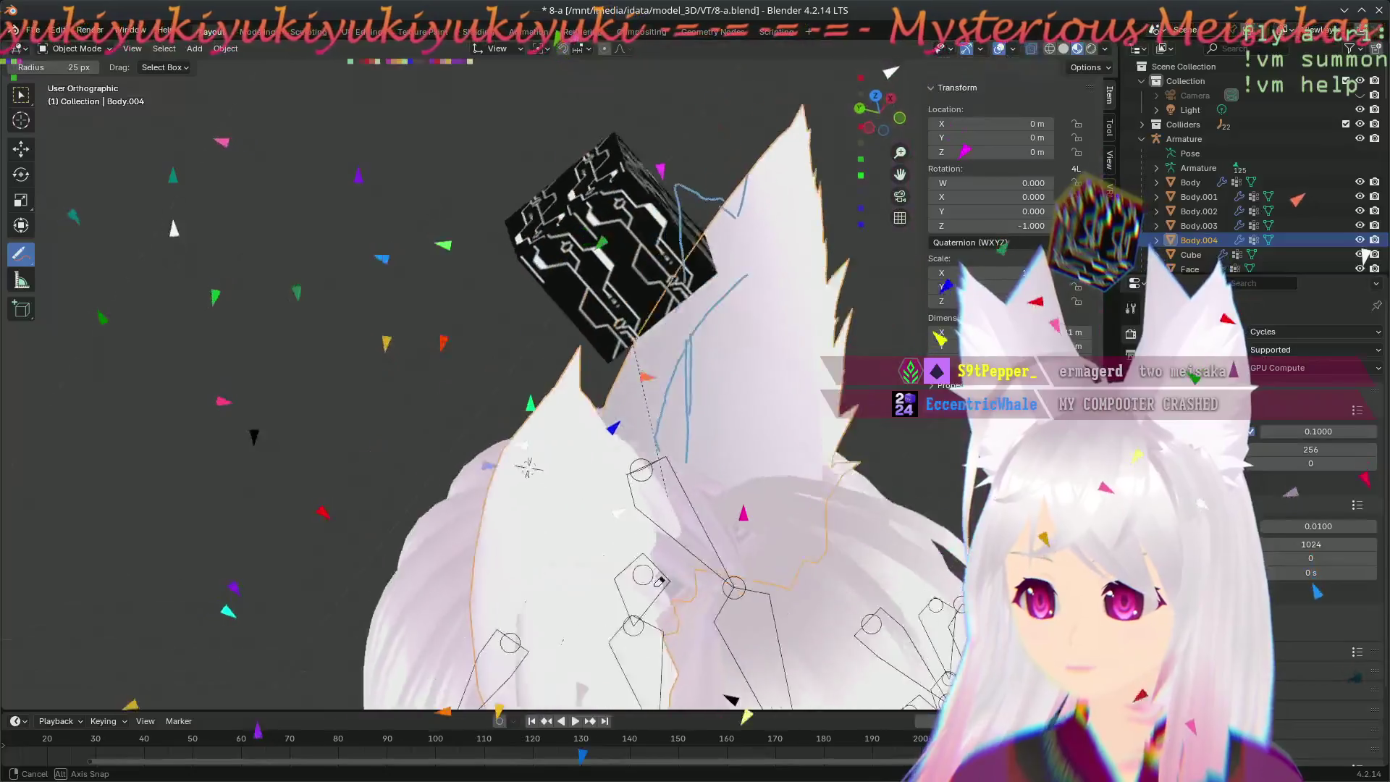
mouse_move(353, 572)
middle_mouse_down()
mouse_move(671, 475)
mouse_move(342, 418)
middle_mouse_up()
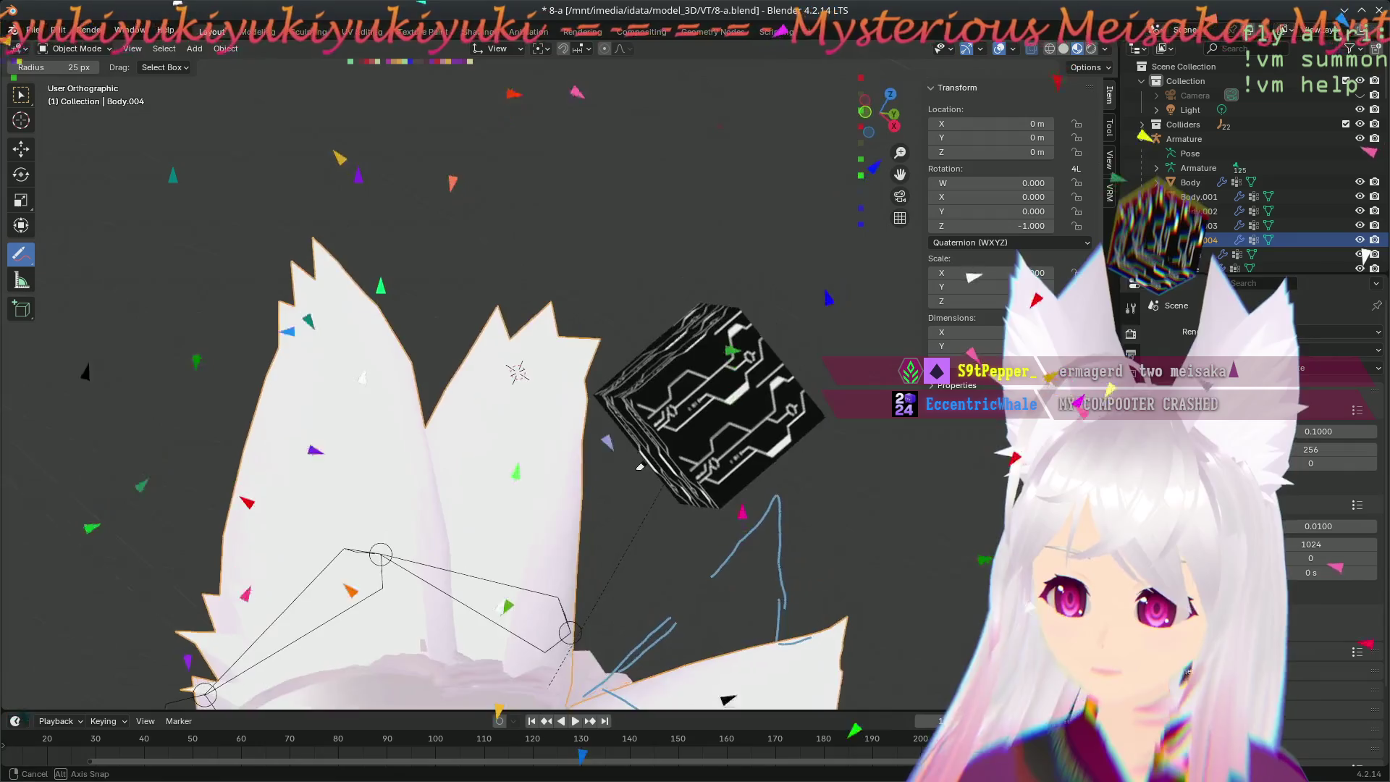
key("Tab")
scroll(498, 402, "up", 3)
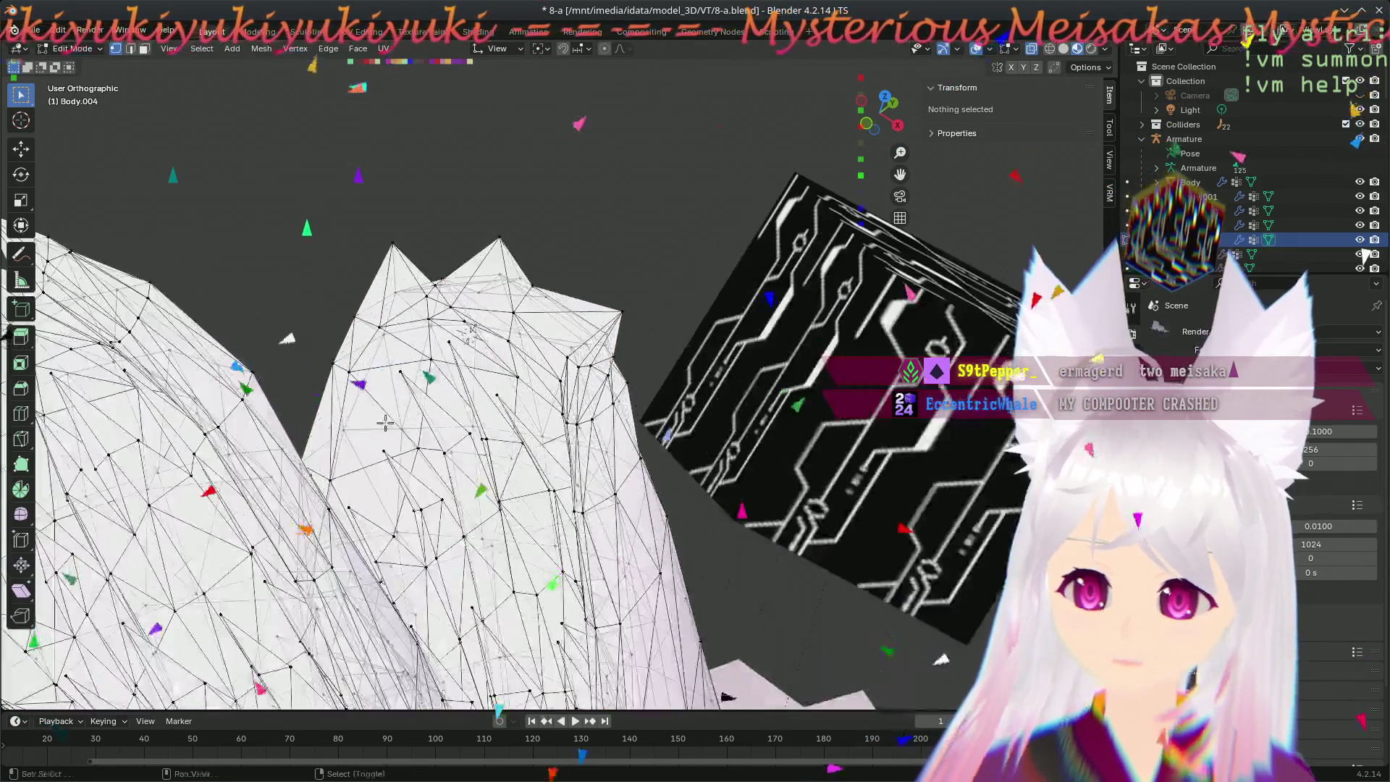
scroll(497, 403, "up", 2)
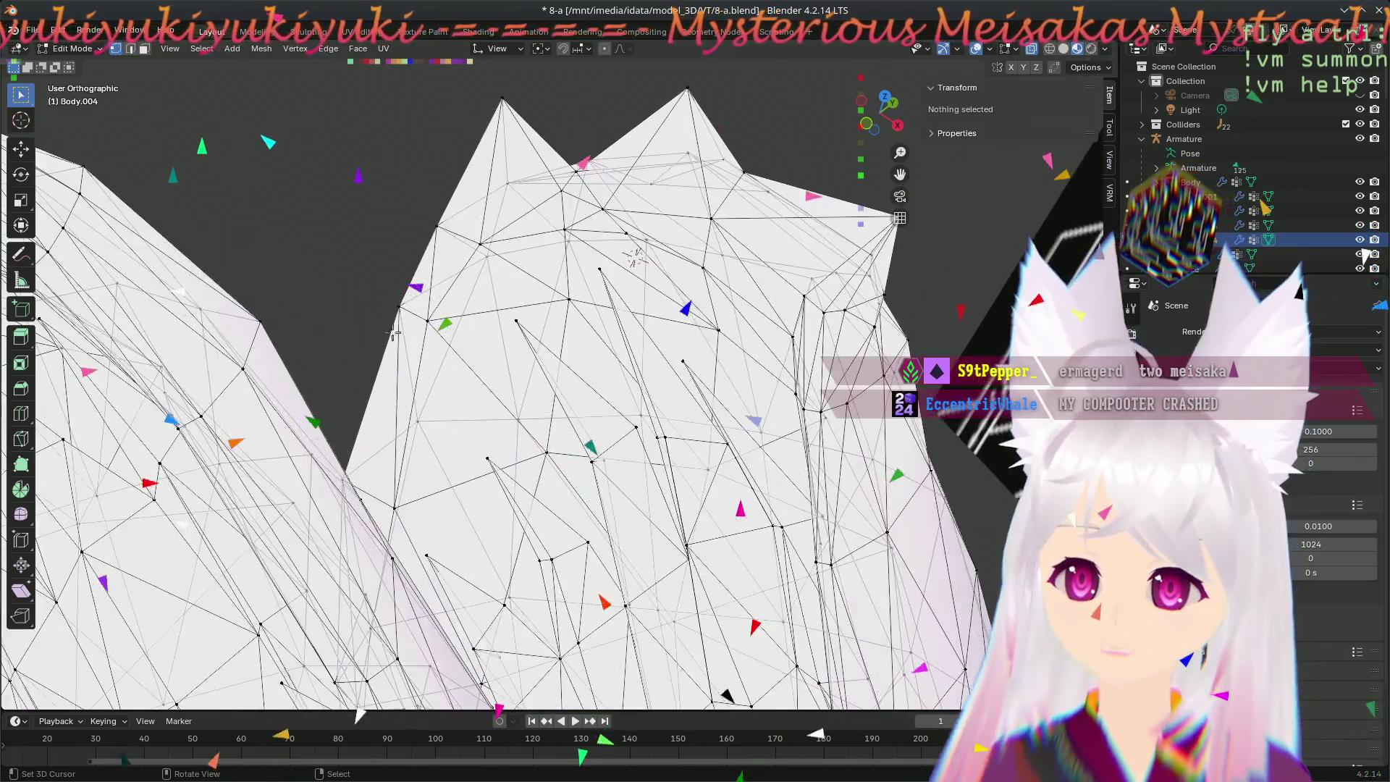
- Move a selected ear-spike vertex, checking its placement from two viewing angles
left_click(488, 280)
mouse_move(488, 280)
middle_mouse_down()
mouse_move(488, 358)
mouse_move(514, 456)
mouse_move(469, 376)
middle_mouse_up()
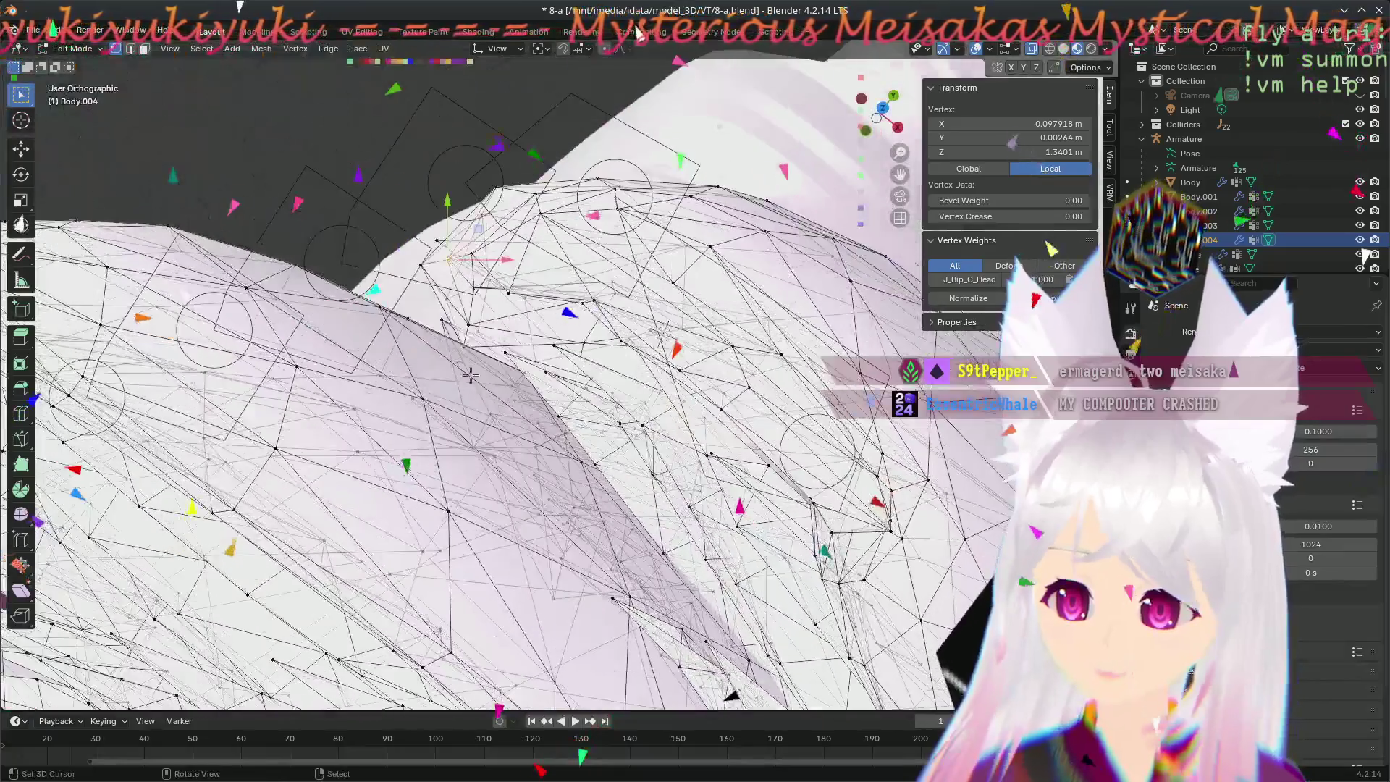
left_click(440, 281)
mouse_move(440, 280)
middle_mouse_down()
mouse_move(377, 453)
mouse_move(354, 403)
mouse_move(530, 538)
mouse_move(237, 499)
middle_mouse_up()
left_click(353, 416)
- Grab another ear vertex into a new spot, then glance at the terminal chat log and return
key("g")
left_click(489, 478)
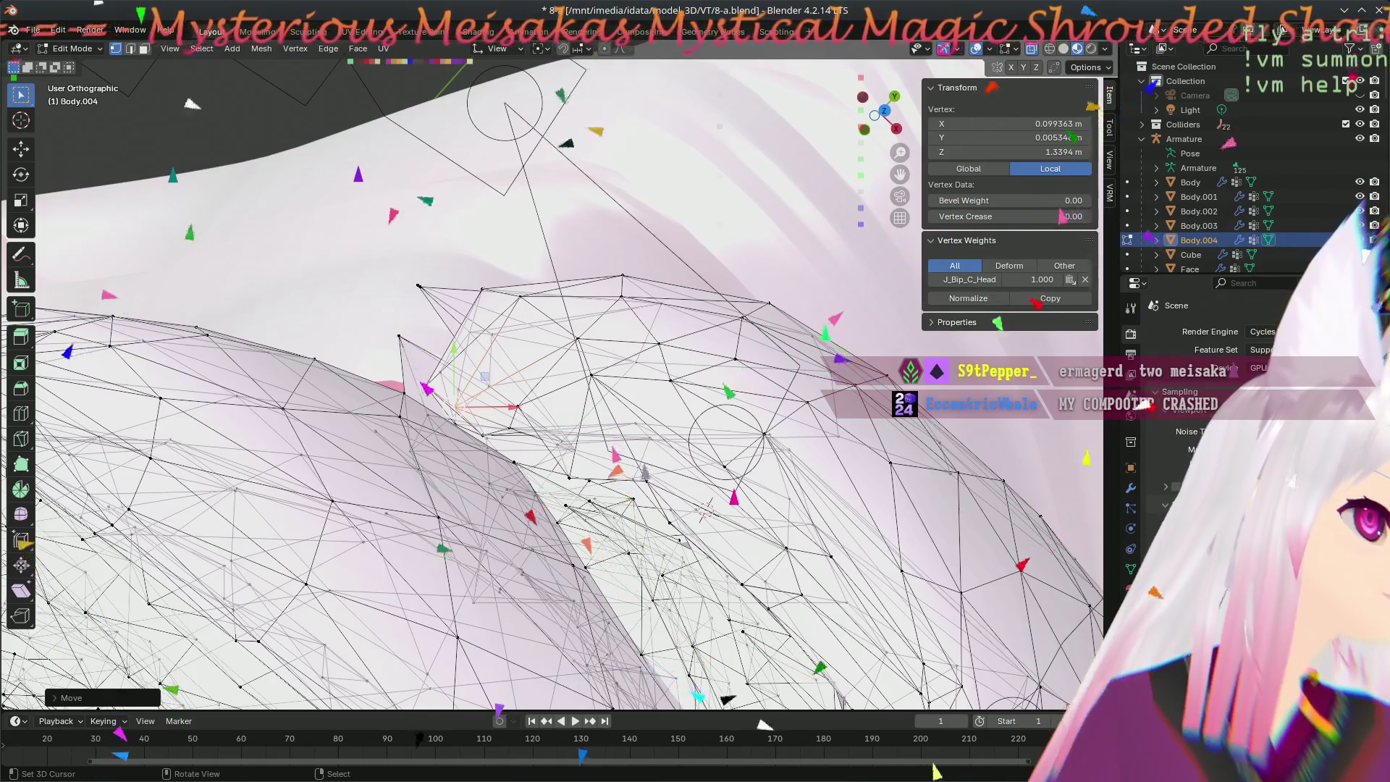
key("super+2")
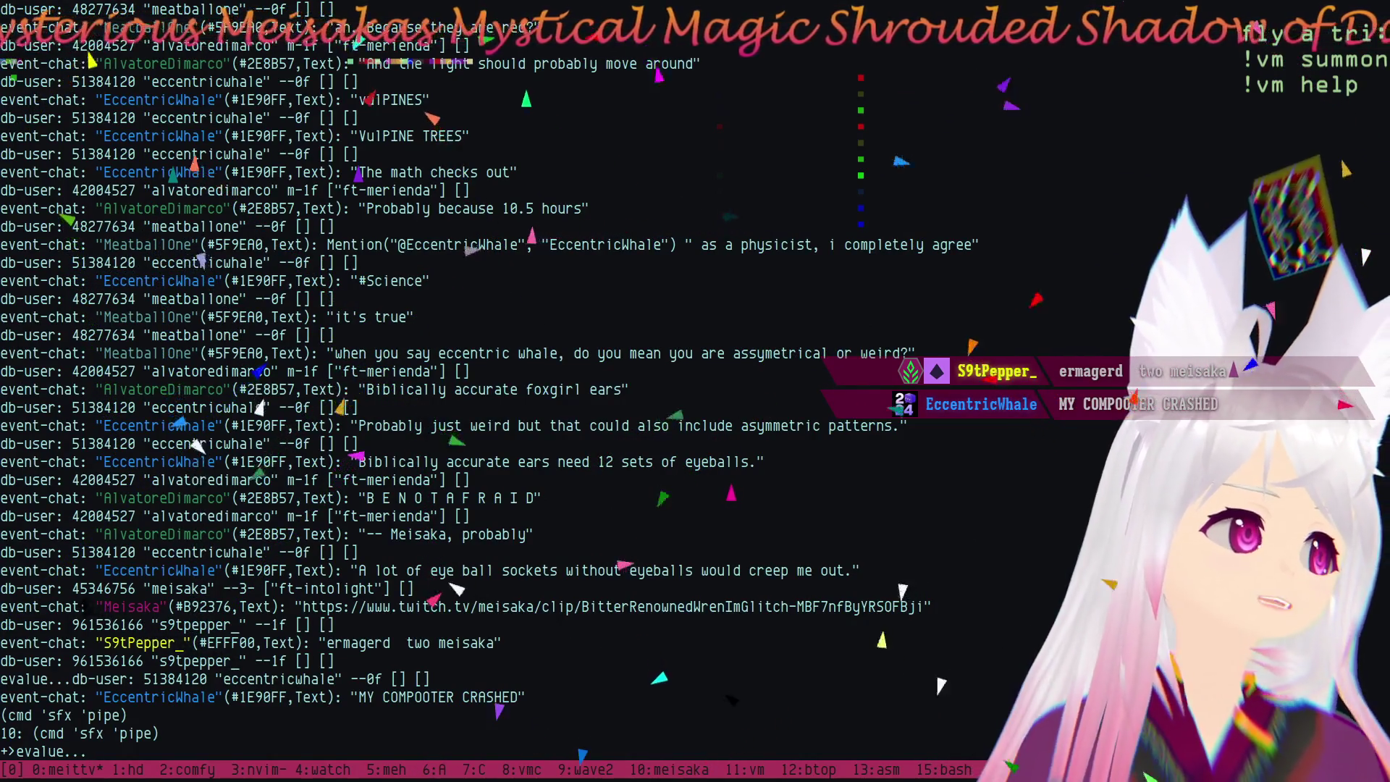
key("super+1")
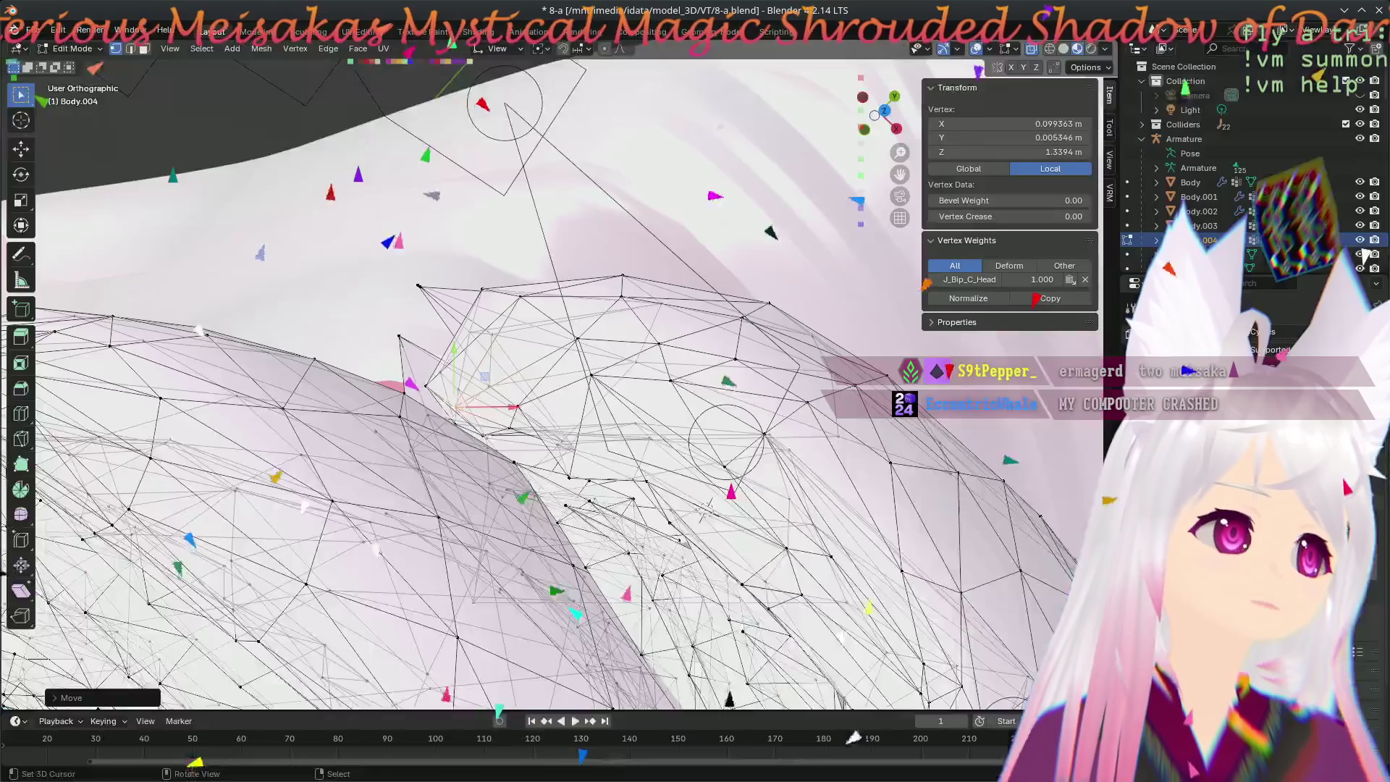
- Drop one inner-spike vertex at a new spot and circle the ear to review it
mouse_move(707, 510)
middle_mouse_down()
mouse_move(517, 463)
mouse_move(523, 339)
mouse_move(495, 368)
middle_mouse_up()
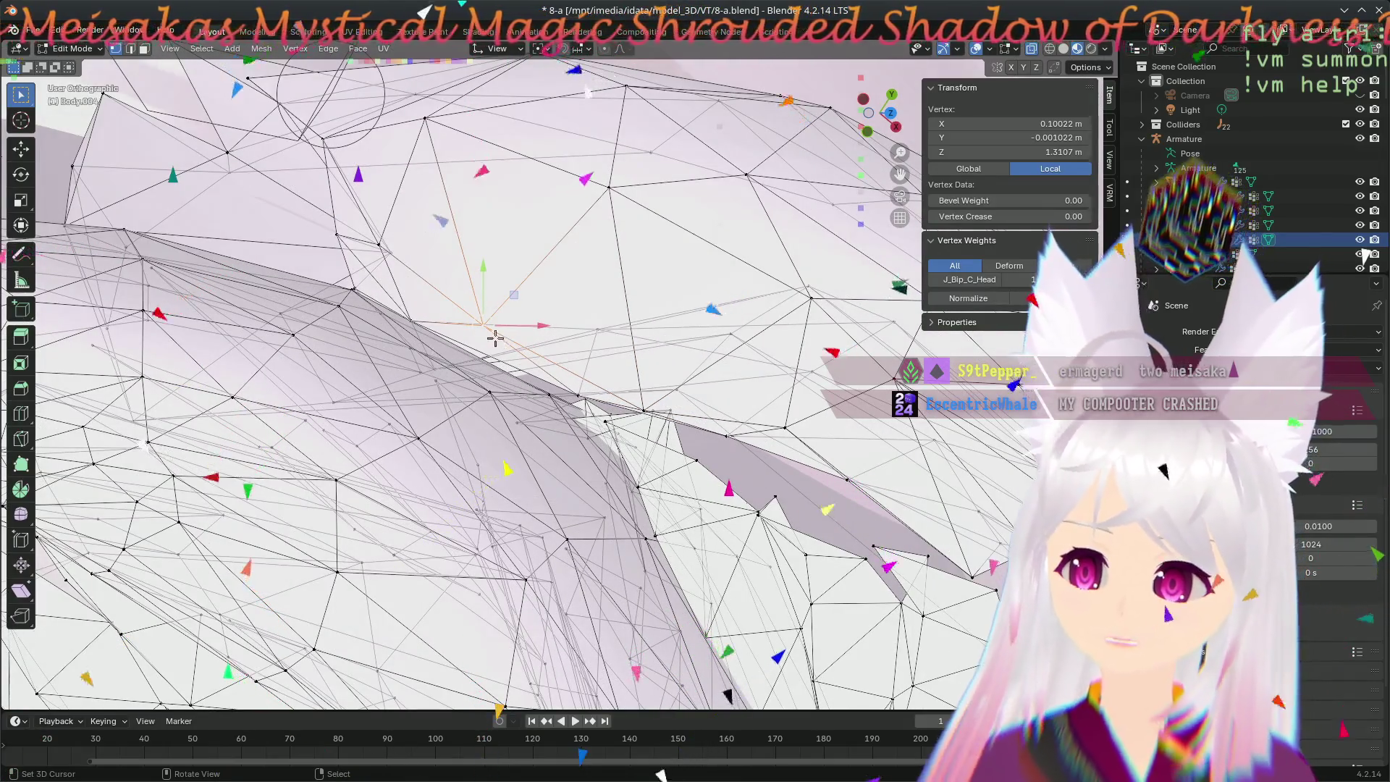
key("g")
left_click(476, 355)
mouse_move(476, 355)
middle_mouse_down()
mouse_move(290, 375)
mouse_move(413, 495)
mouse_move(249, 448)
middle_mouse_up()
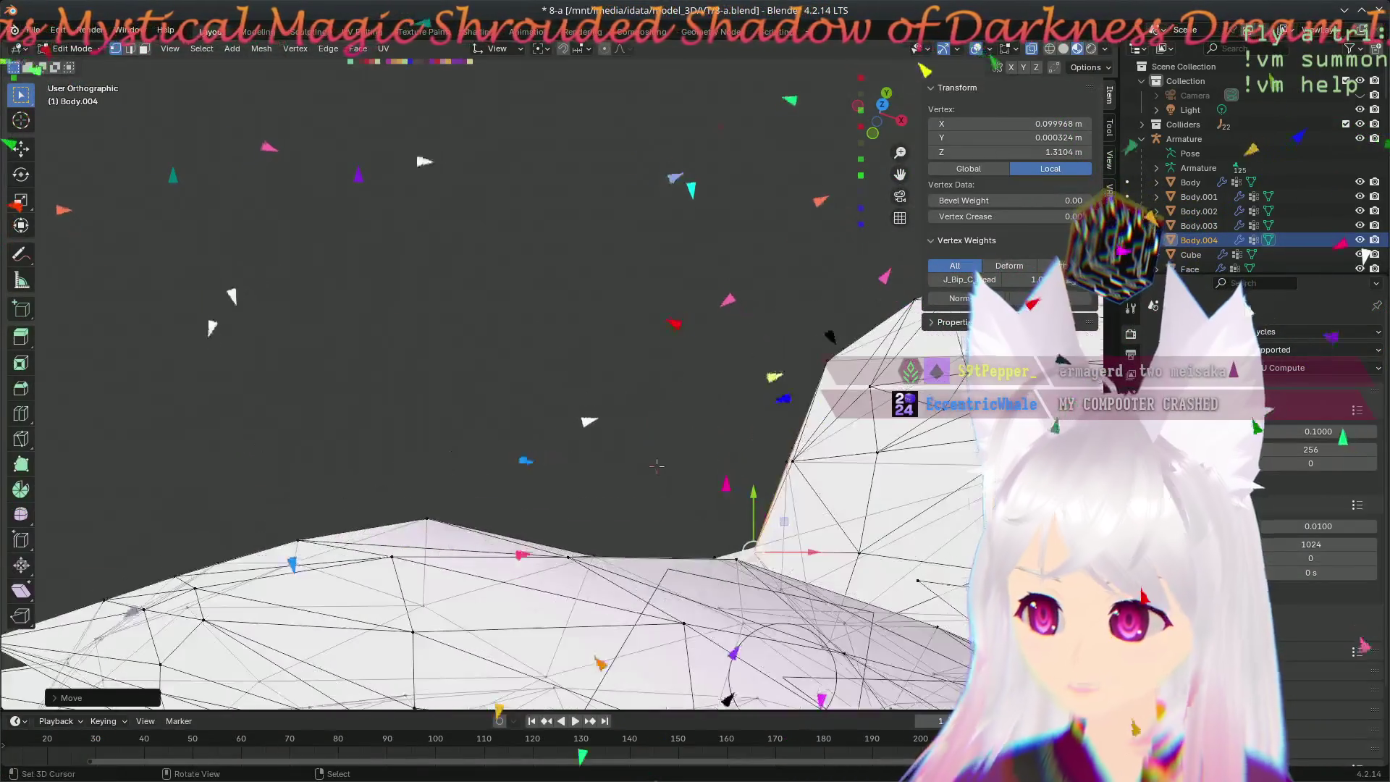
mouse_move(602, 418)
middle_mouse_down()
mouse_move(655, 361)
mouse_move(829, 326)
mouse_move(633, 128)
middle_mouse_up()
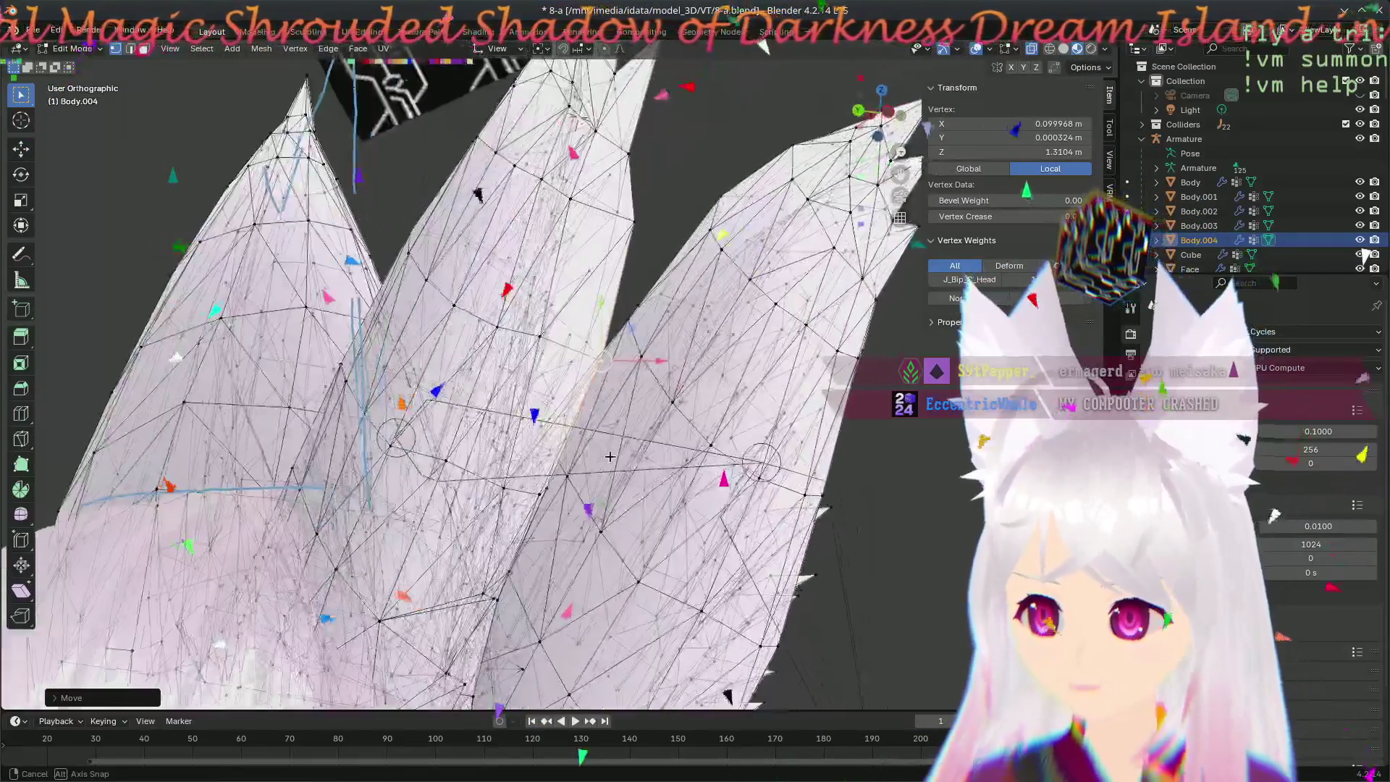
mouse_move(634, 128)
middle_mouse_down()
mouse_move(635, 461)
mouse_move(564, 474)
middle_mouse_up()
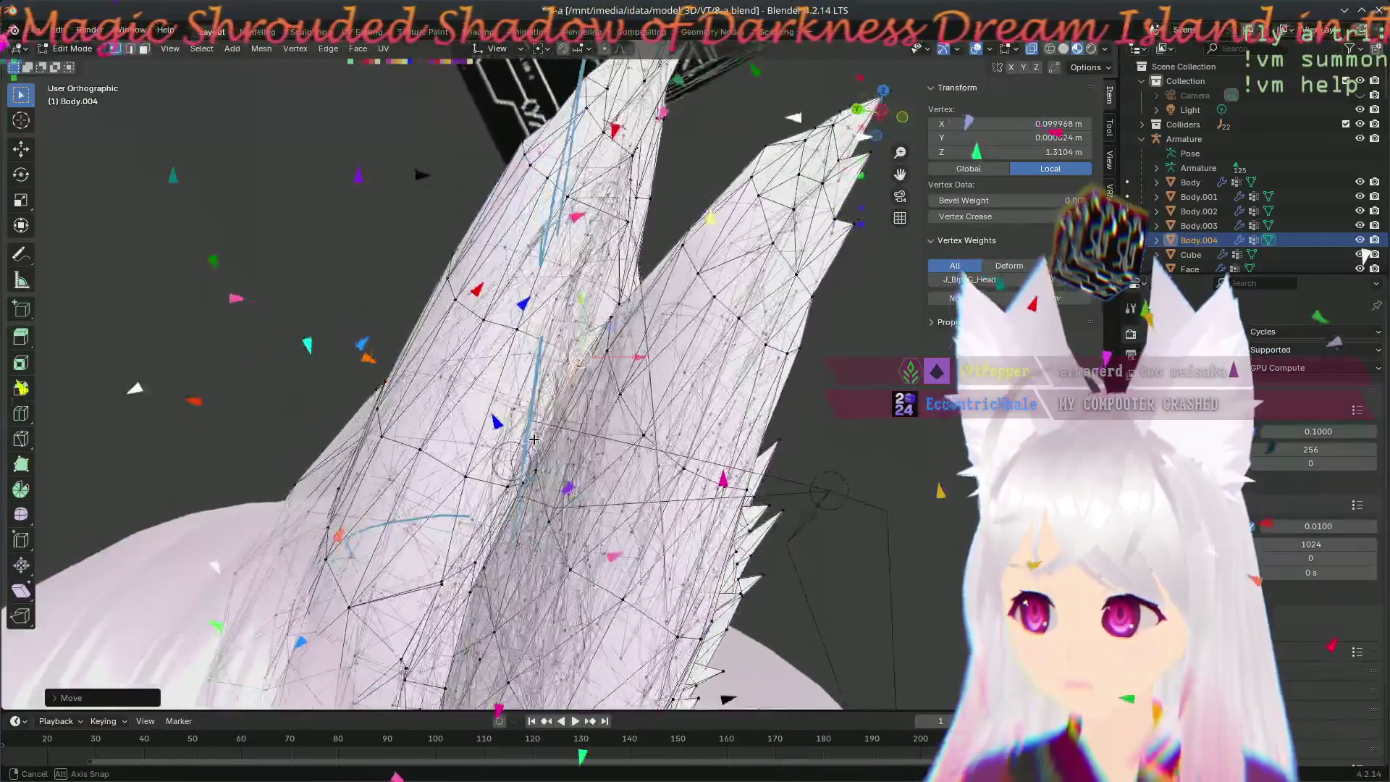
scroll(617, 226, "up", 2)
scroll(442, 359, "up", 2)
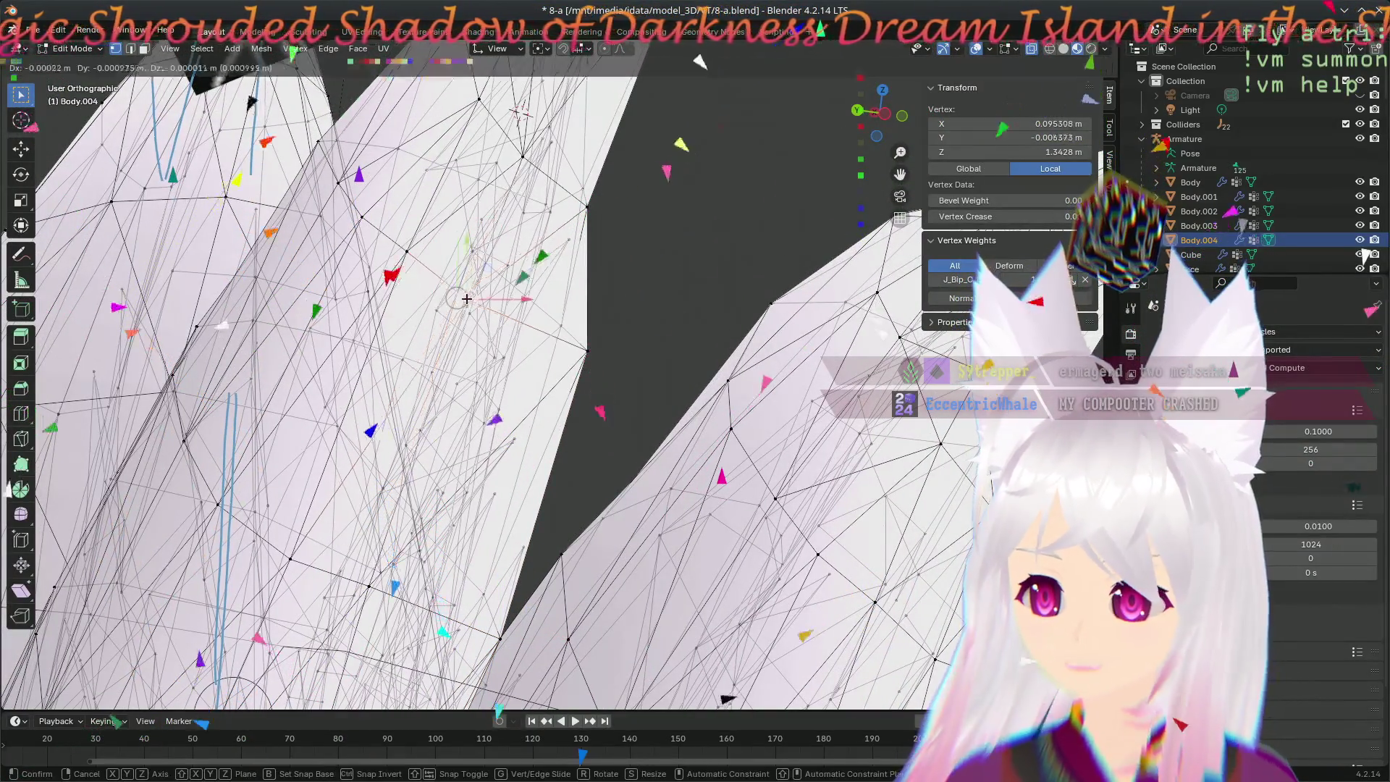
- Settle two more inner-spike vertex moves and re-frame the view over the ear
left_click(486, 295)
mouse_move(485, 296)
middle_mouse_down()
mouse_move(285, 462)
mouse_move(459, 480)
mouse_move(559, 436)
mouse_move(529, 340)
middle_mouse_up()
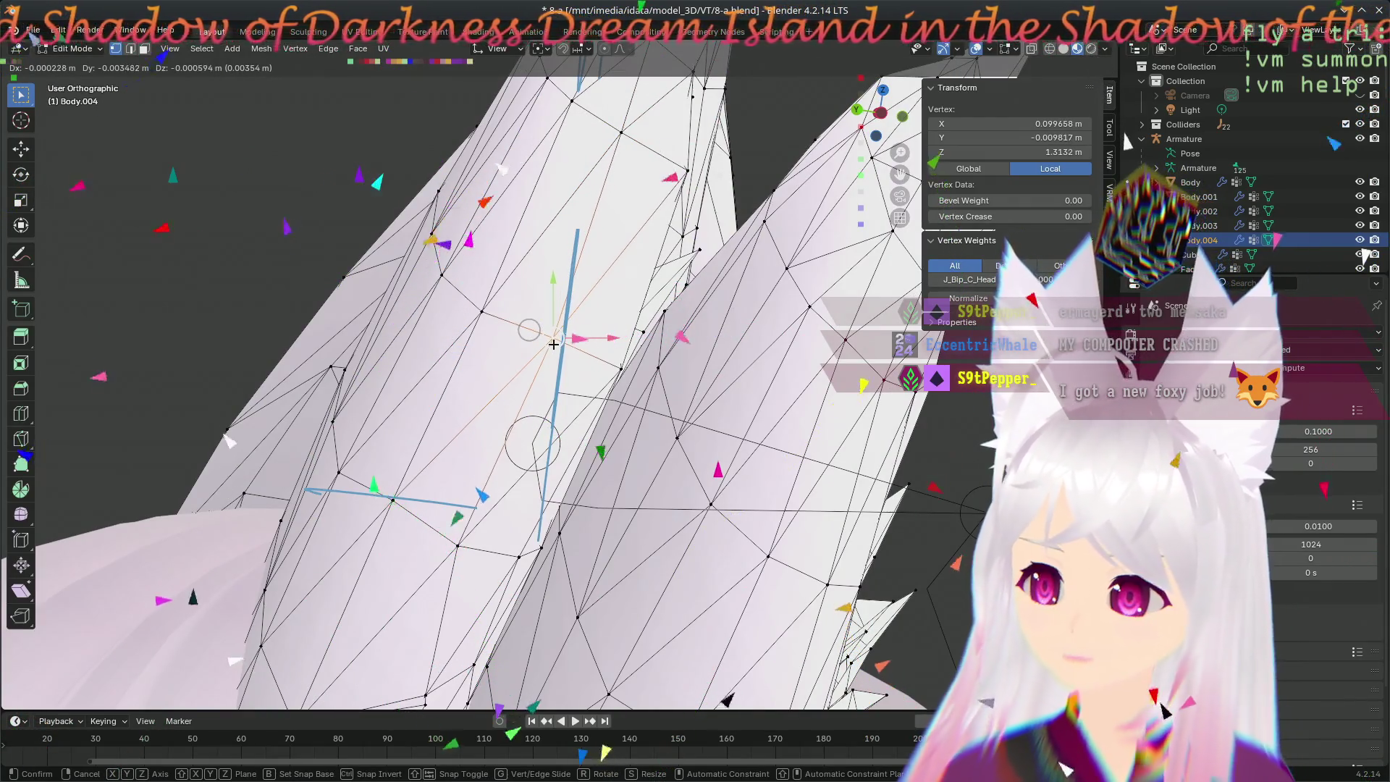
left_click(552, 343)
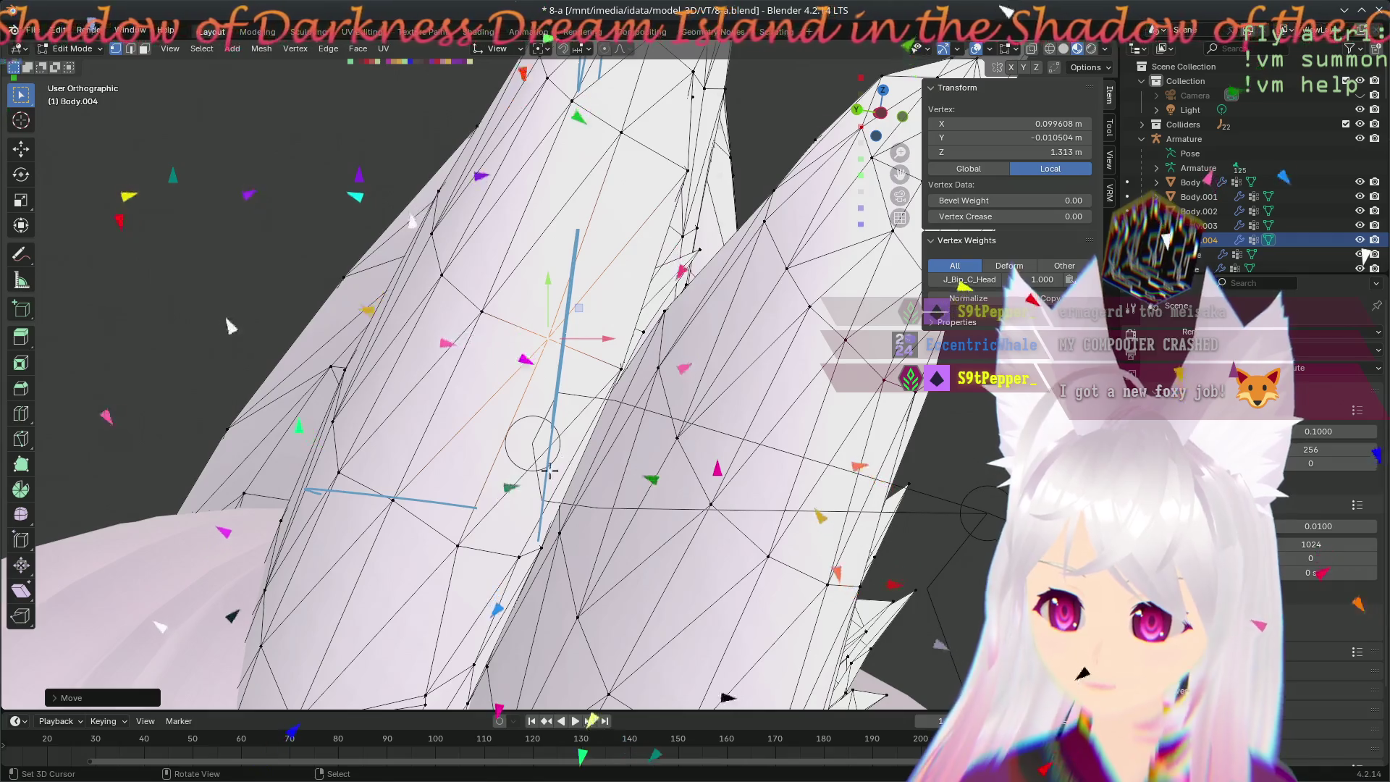
middle_click_drag(481, 482, 428, 412, "shift")
middle_click_drag(398, 449, 378, 593)
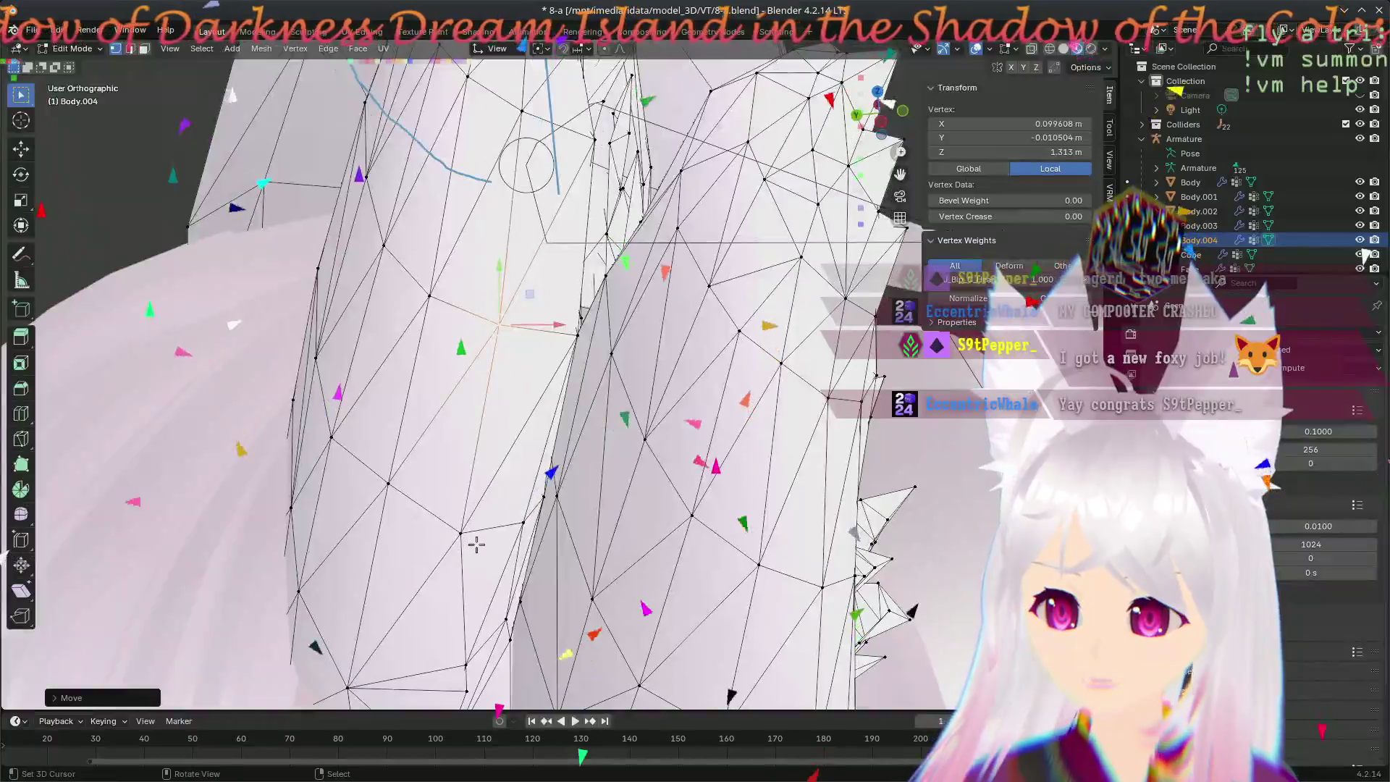
middle_click_drag(492, 566, 595, 513)
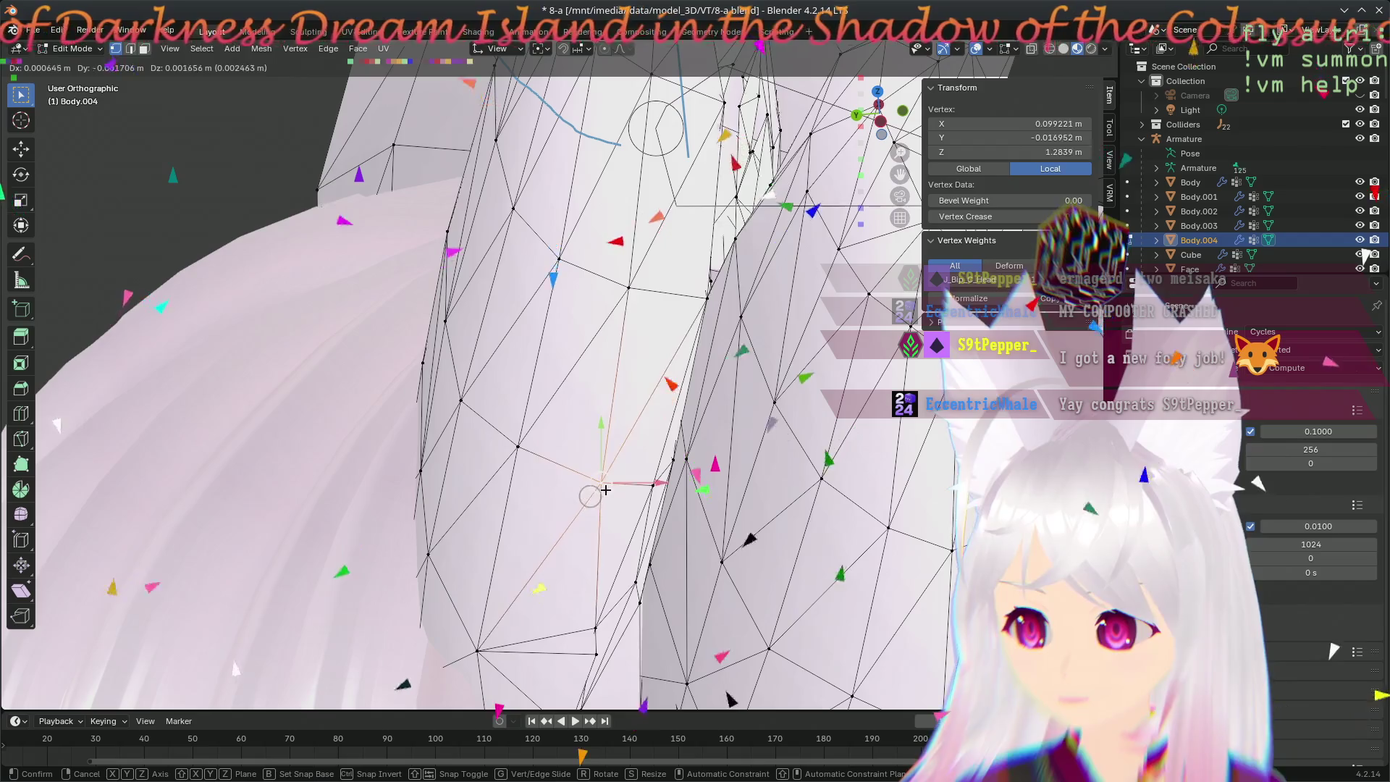
- Confirm two ear-spike vertex moves, orbiting around the ear between them
mouse_move(597, 488)
middle_mouse_down()
mouse_move(492, 479)
mouse_move(733, 414)
mouse_move(528, 435)
mouse_move(598, 555)
middle_mouse_up()
scroll(733, 413, "up", 4)
mouse_move(669, 414)
middle_mouse_down()
mouse_move(514, 376)
mouse_move(546, 630)
middle_mouse_up()
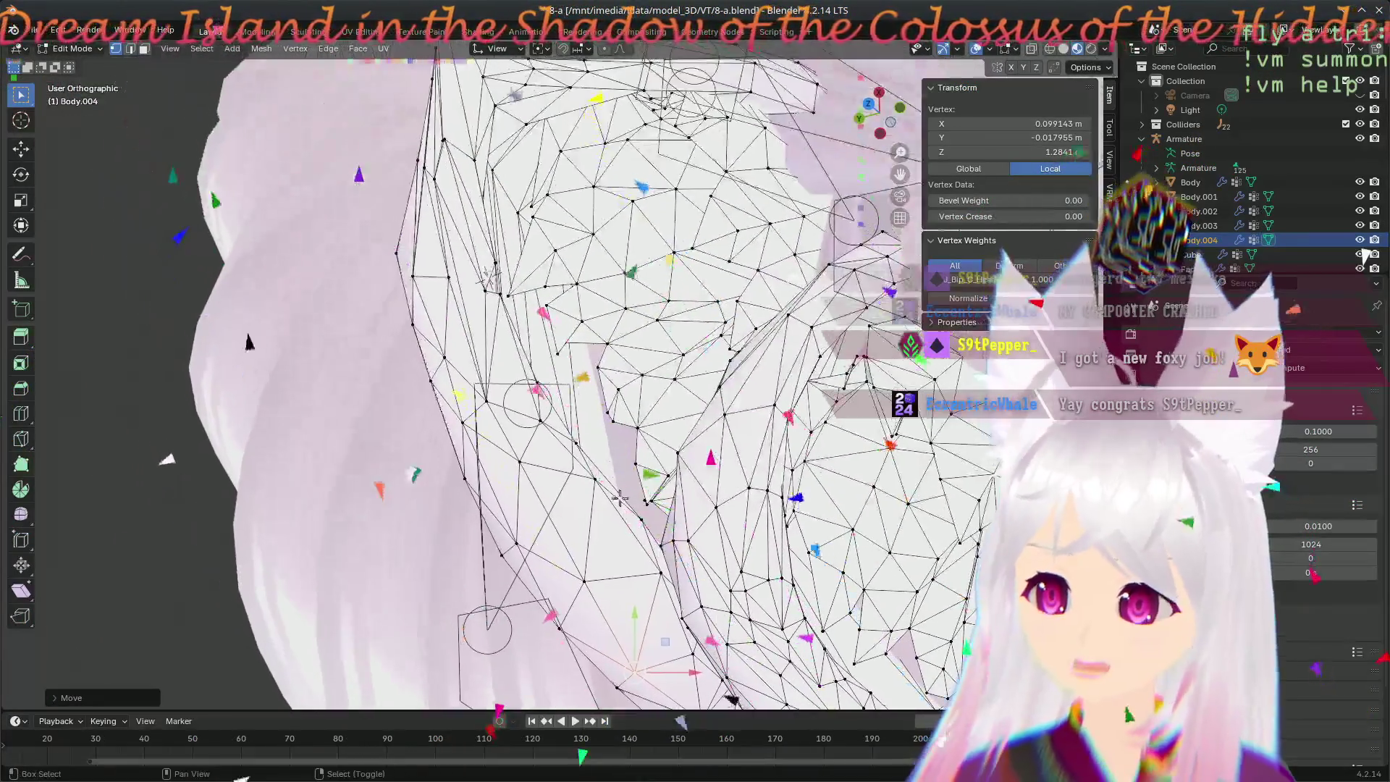
middle_click_drag(546, 630, 613, 489)
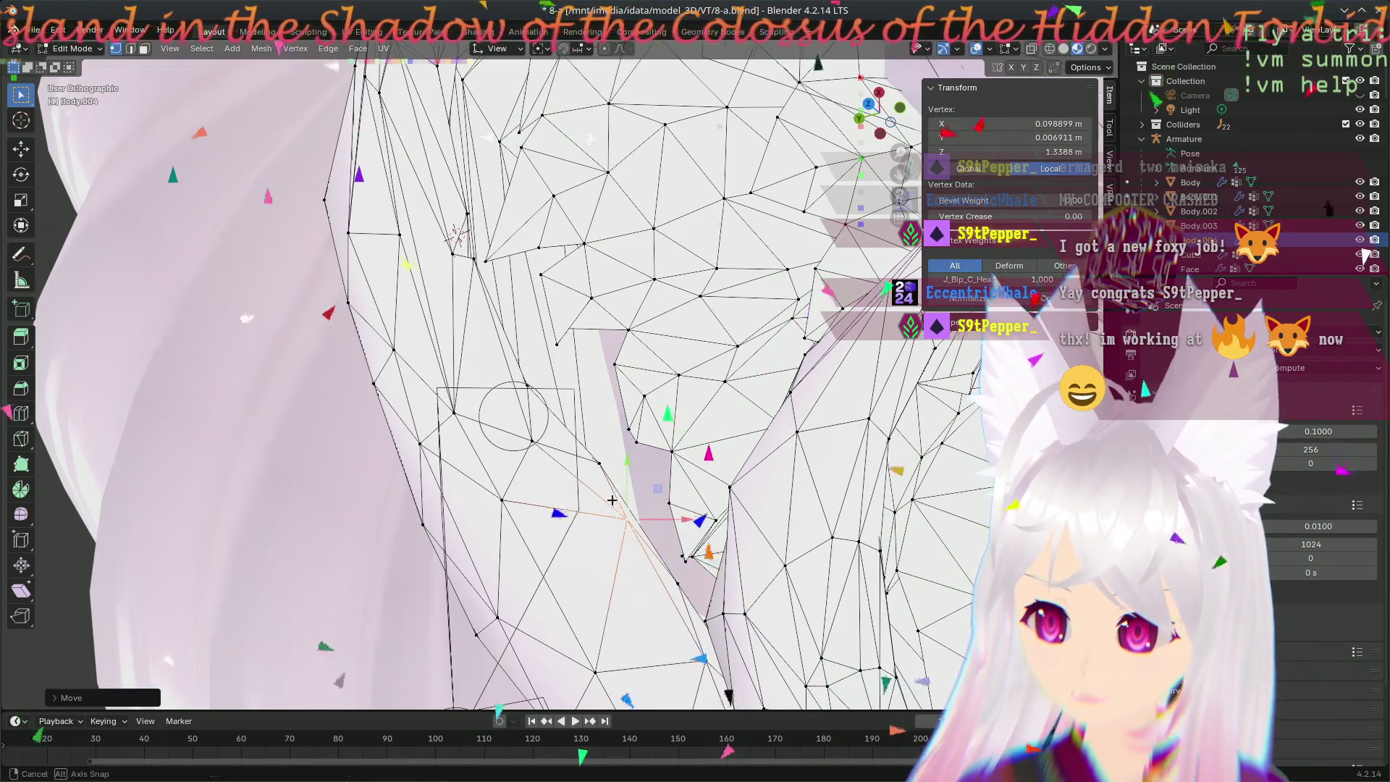
middle_click_drag(611, 499, 587, 559)
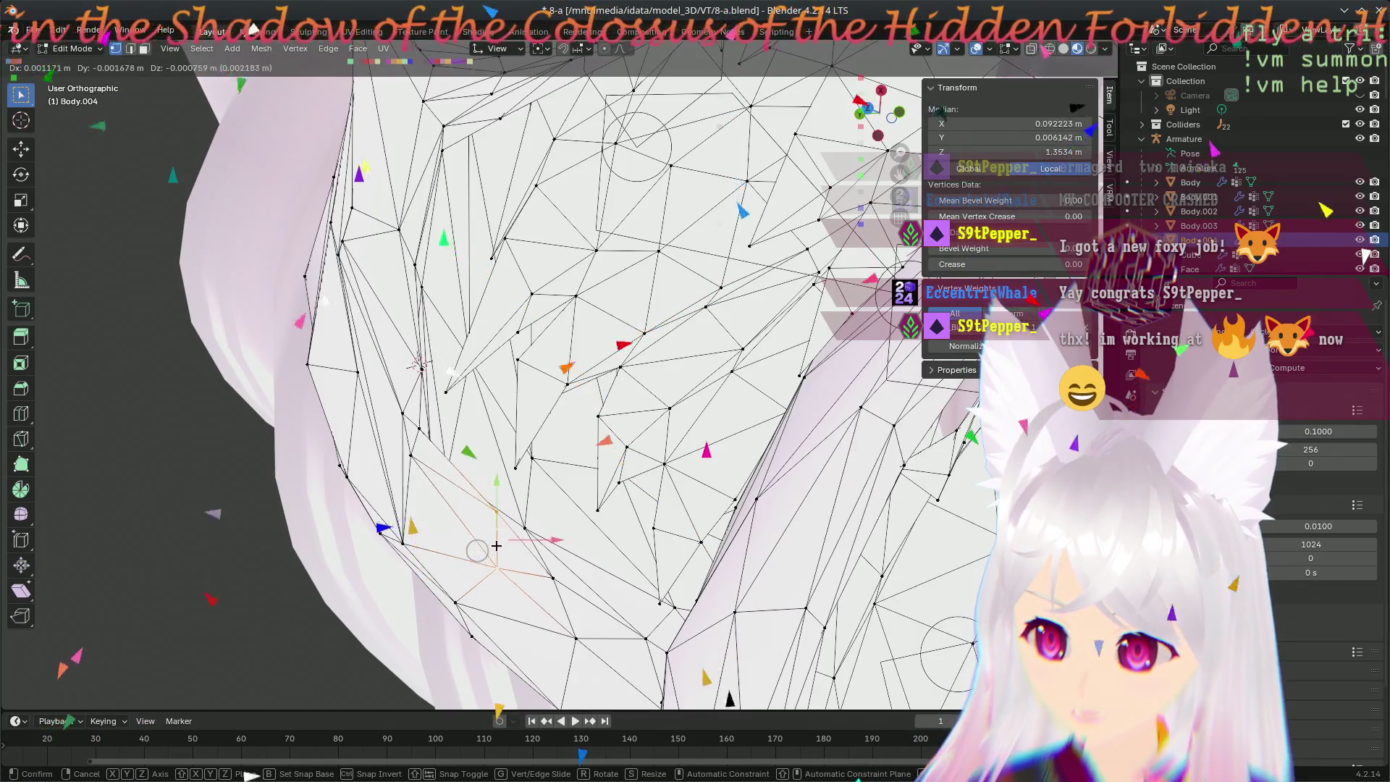
left_click(496, 546)
scroll(495, 545, "down", 3)
middle_click_drag(495, 545, 554, 585)
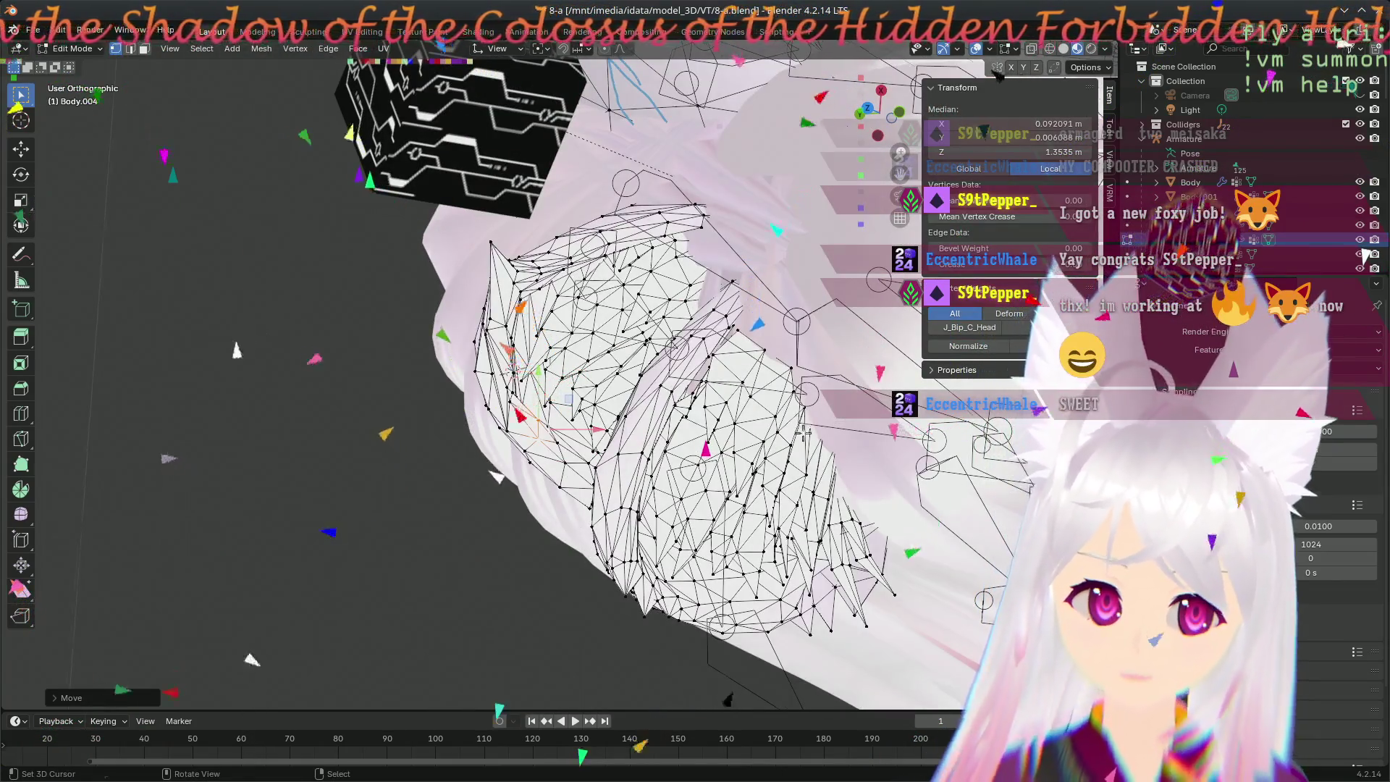
middle_click_drag(802, 425, 574, 295)
scroll(574, 295, "up", 3)
scroll(583, 390, "up", 2)
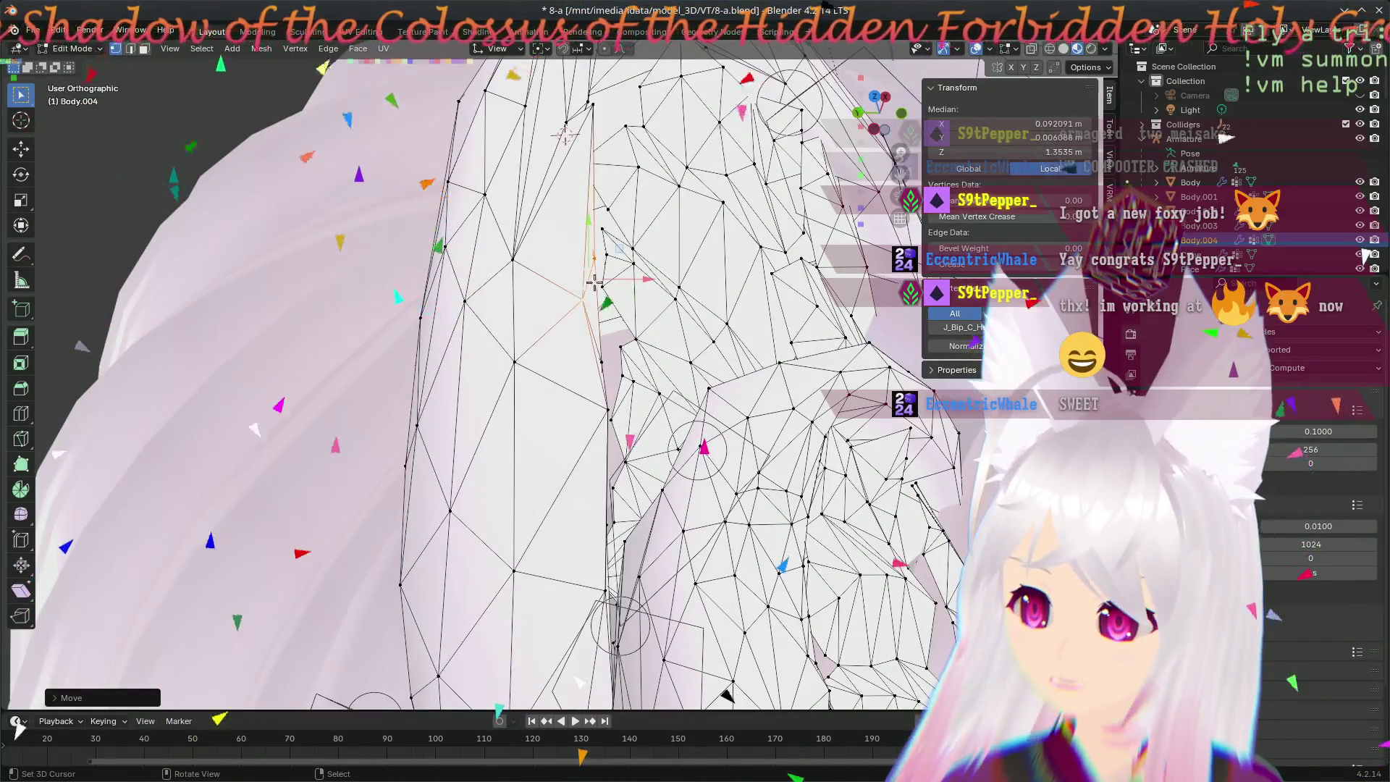
left_click(616, 284)
- Pull an ear vertex up and to the left and settle another vertex after re-angling
mouse_move(616, 284)
middle_mouse_down()
mouse_move(365, 443)
mouse_move(562, 370)
mouse_move(715, 381)
middle_mouse_up()
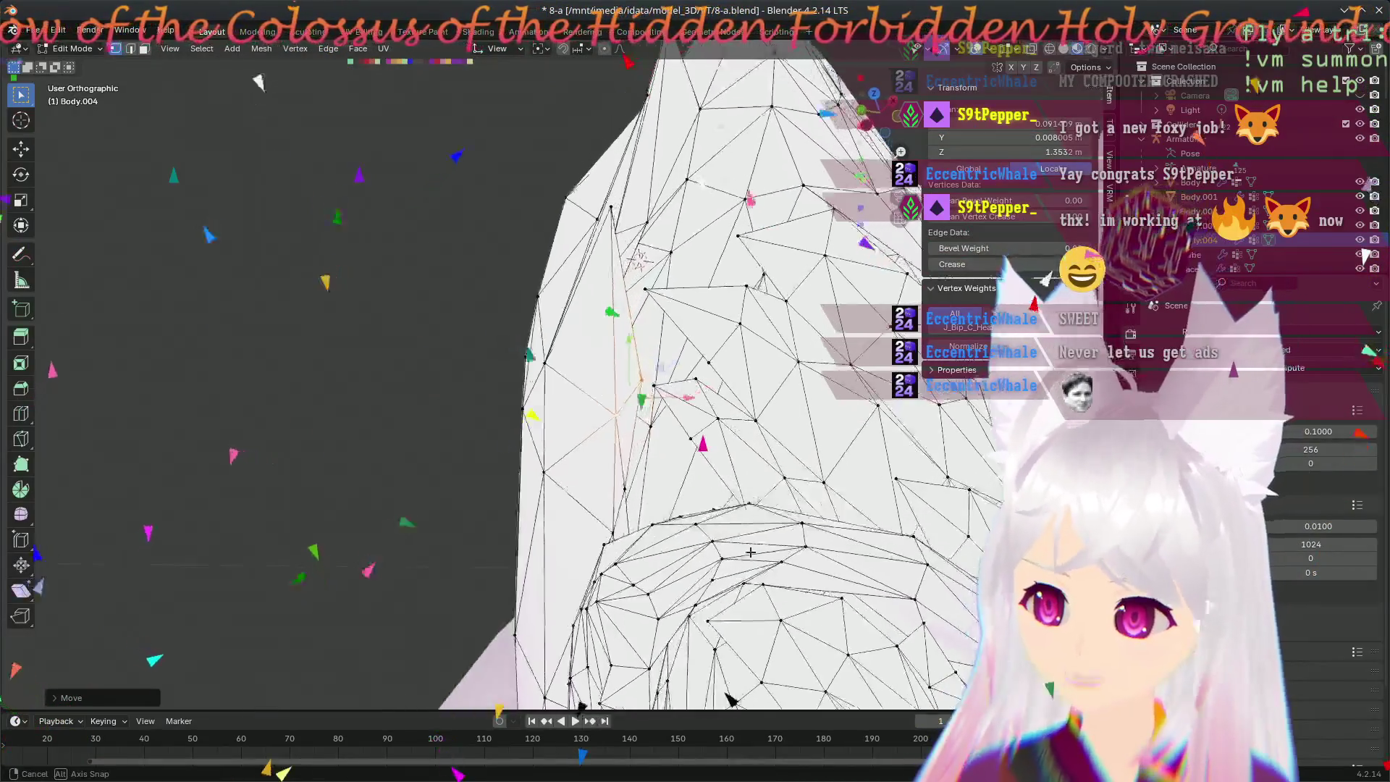
middle_click_drag(493, 291, 535, 552)
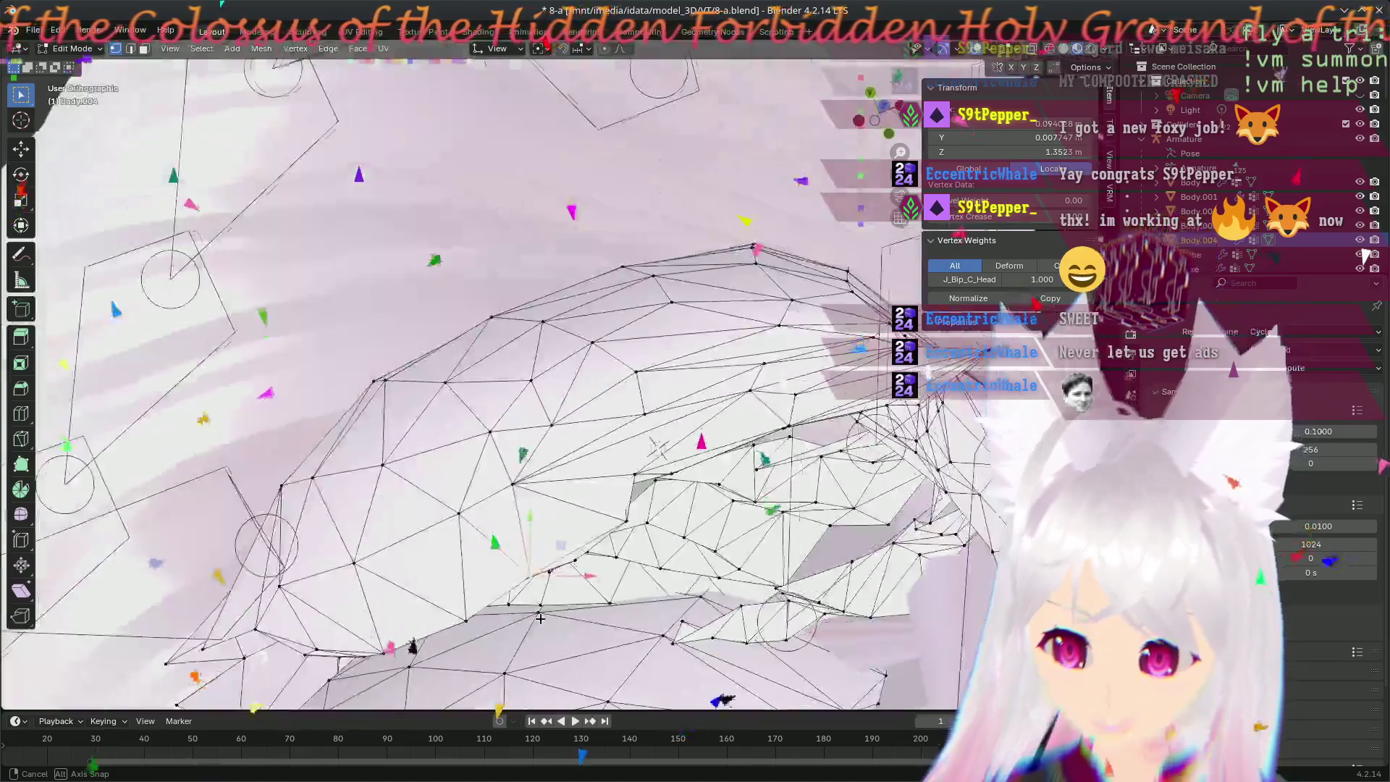
middle_click_drag(430, 569, 513, 572)
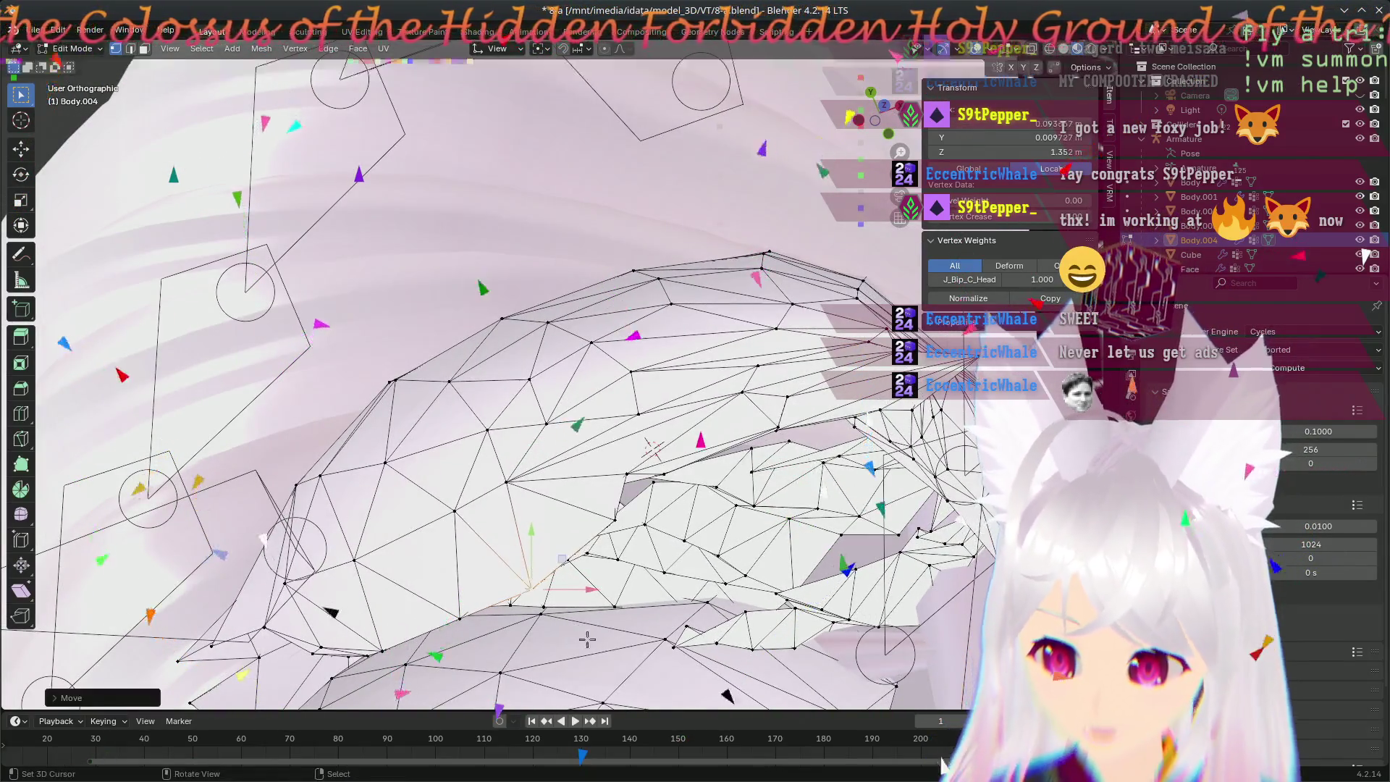
middle_click_drag(589, 642, 609, 510)
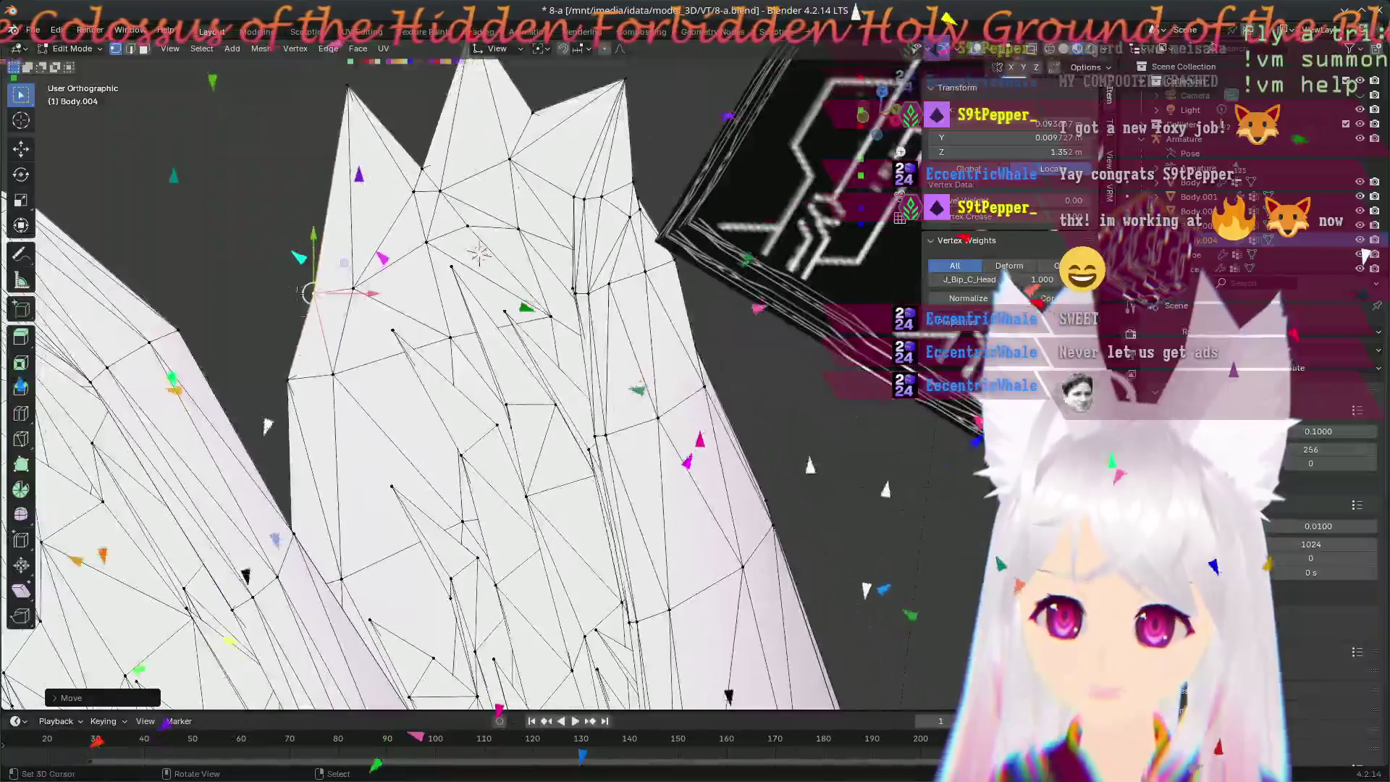
left_click_drag(312, 293, 292, 279)
left_click(294, 279)
mouse_move(294, 279)
middle_mouse_down()
mouse_move(546, 332)
mouse_move(599, 566)
mouse_move(457, 508)
mouse_move(395, 457)
mouse_move(426, 492)
middle_mouse_up()
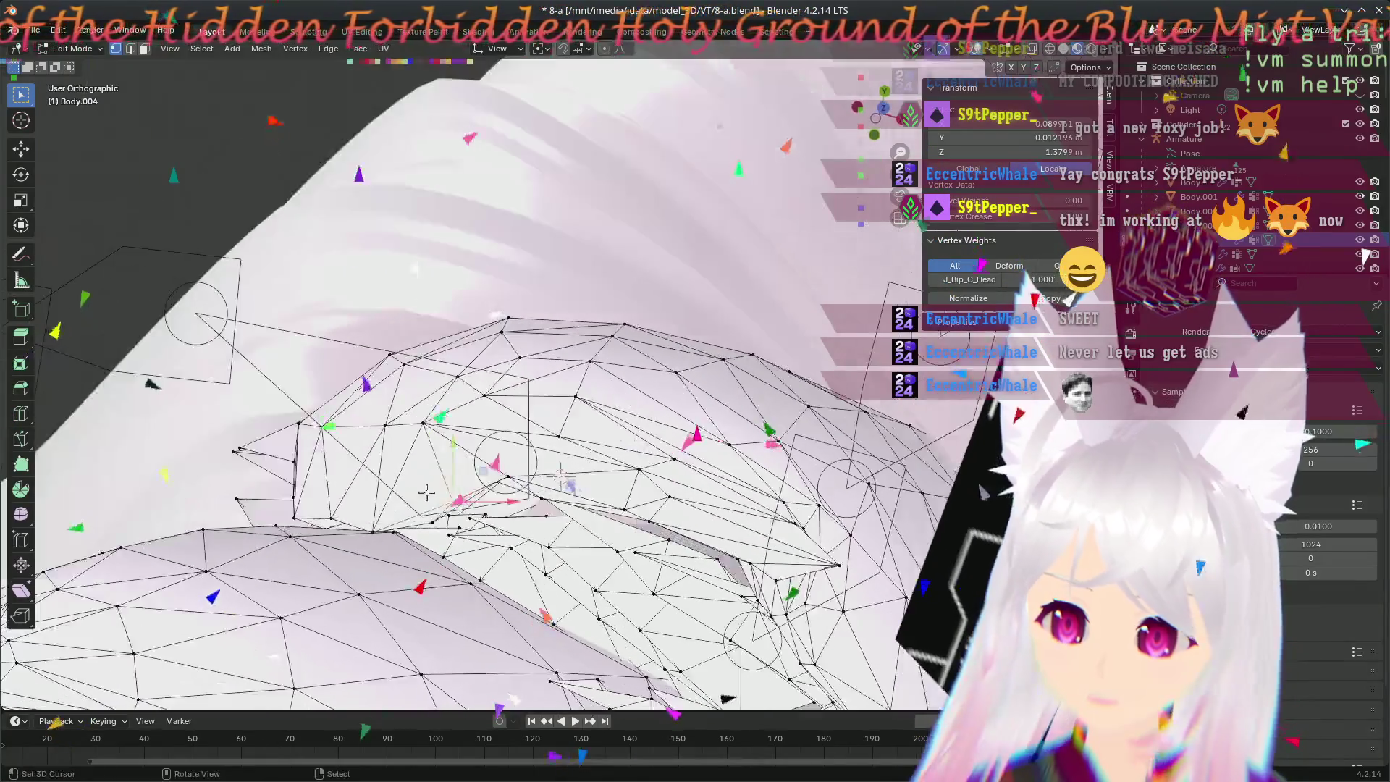
left_click(455, 554)
- Finish one more vertex move and inspect the ear spikes and rounded ear from around
middle_click_drag(454, 553, 411, 562)
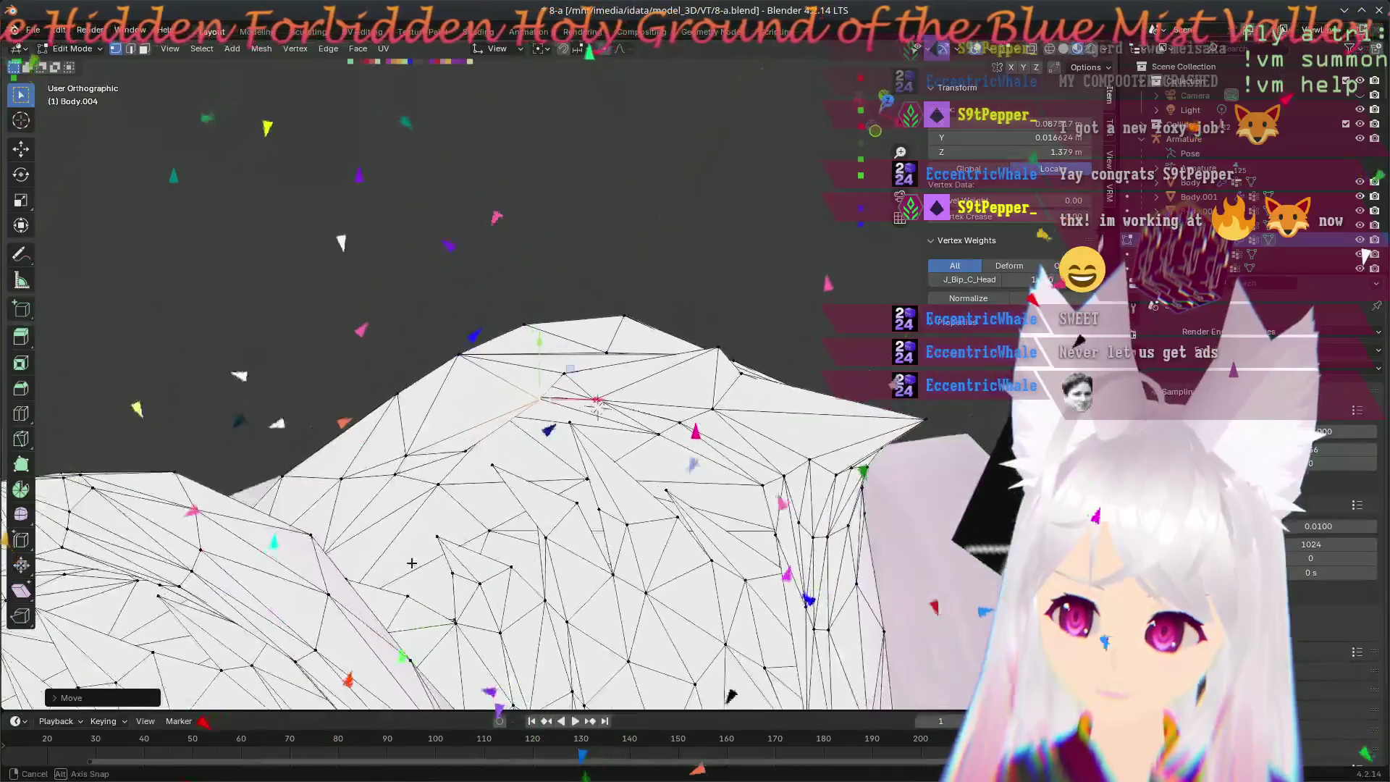
mouse_move(401, 525)
middle_mouse_down()
mouse_move(512, 550)
mouse_move(359, 318)
middle_mouse_up()
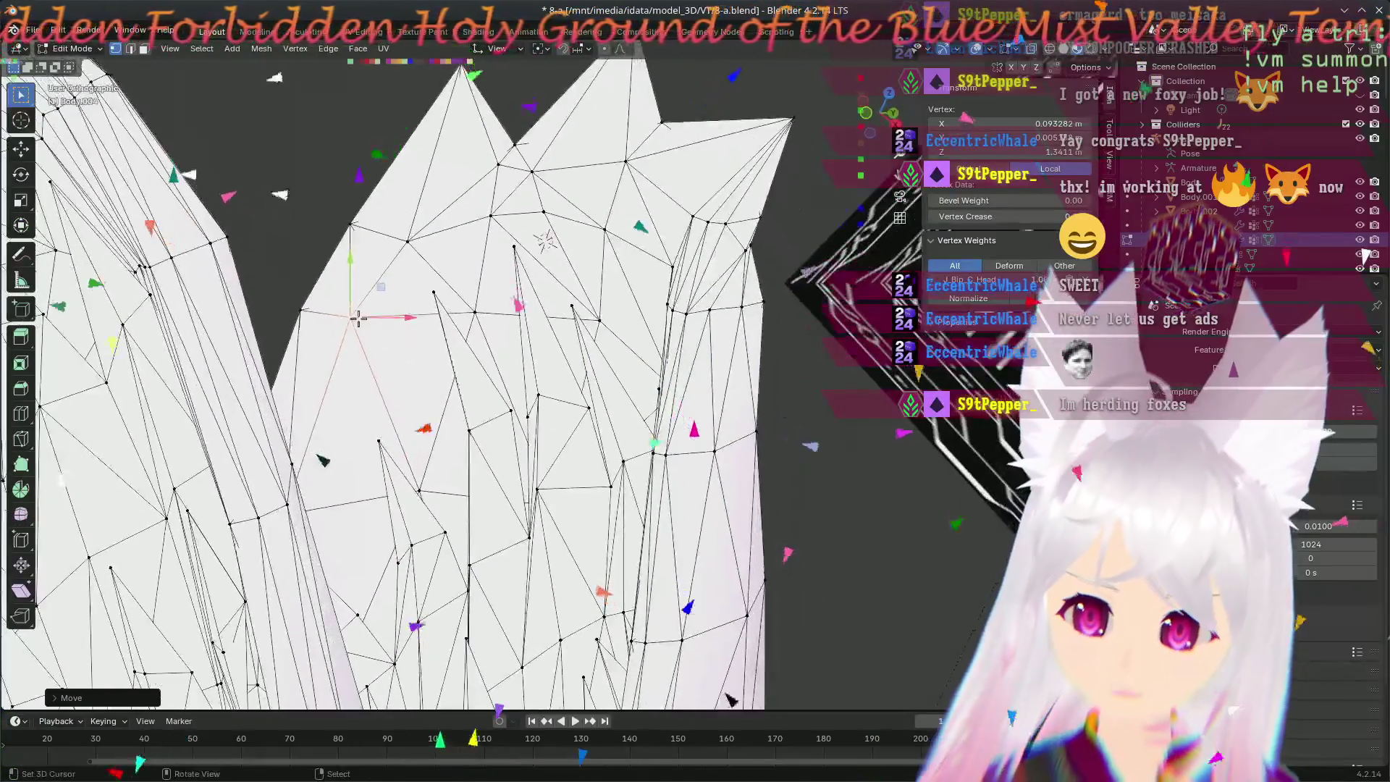
left_click(345, 337)
mouse_move(311, 375)
middle_mouse_down()
mouse_move(556, 621)
mouse_move(566, 454)
middle_mouse_up()
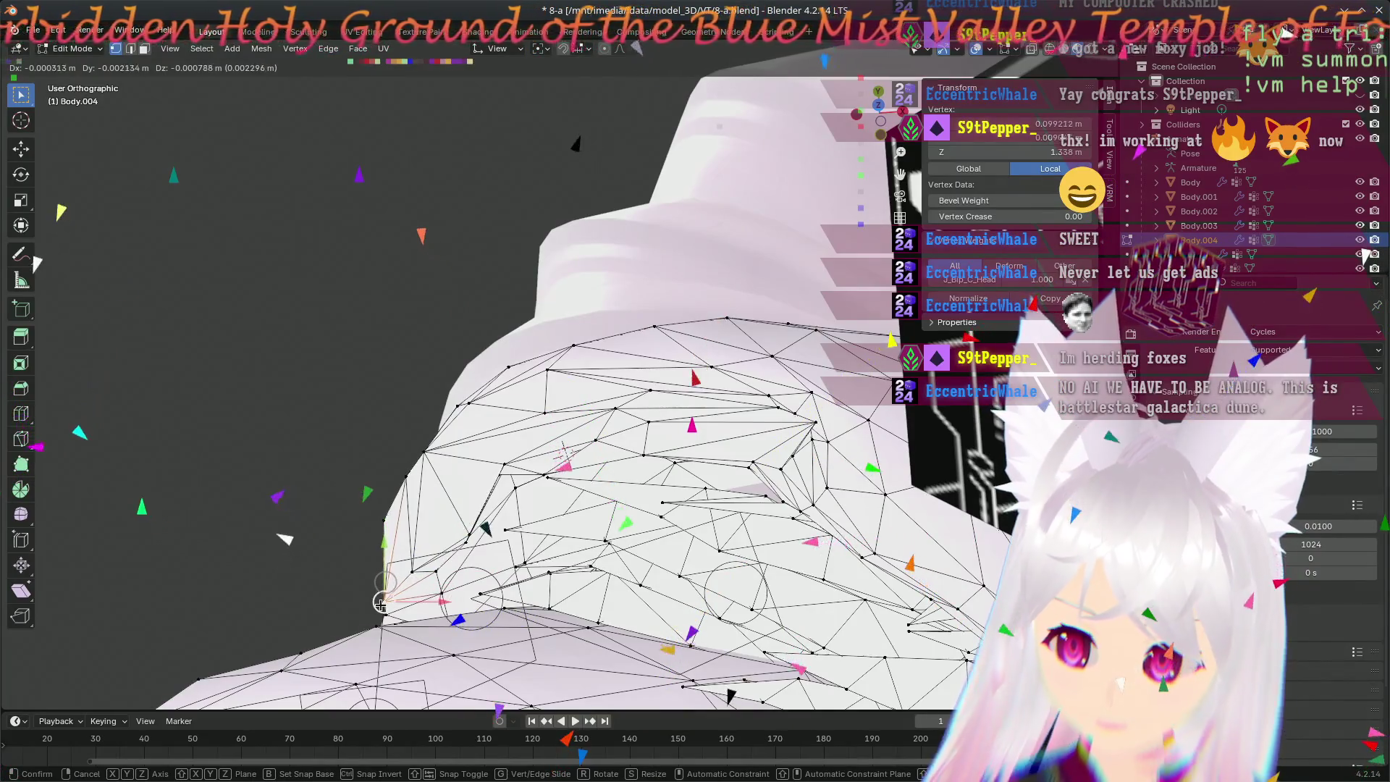
middle_click_drag(282, 482, 286, 251)
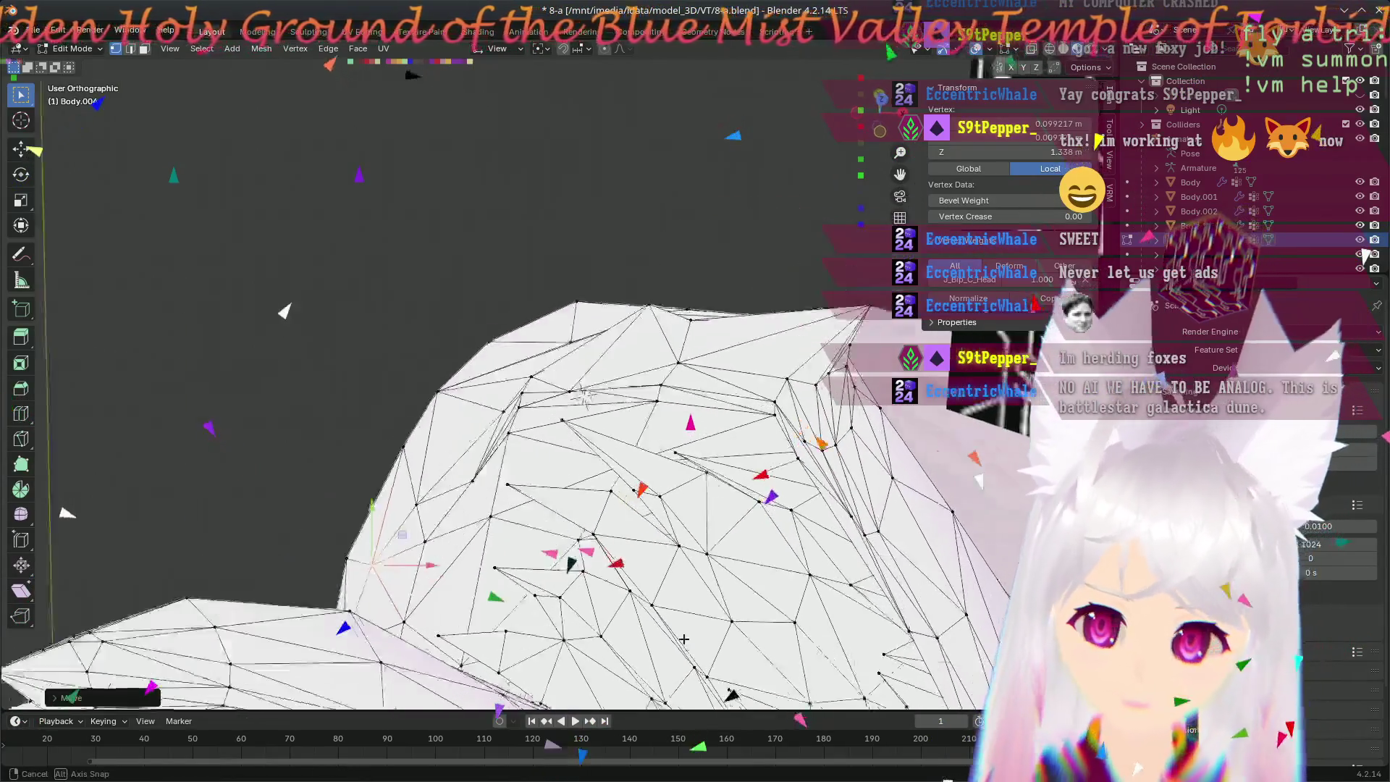
- Confirm two vertex moves on the rounded ear, orbiting in close between them
left_click(286, 79)
mouse_move(286, 80)
middle_mouse_down()
mouse_move(288, 769)
mouse_move(600, 187)
mouse_move(276, 223)
middle_mouse_up()
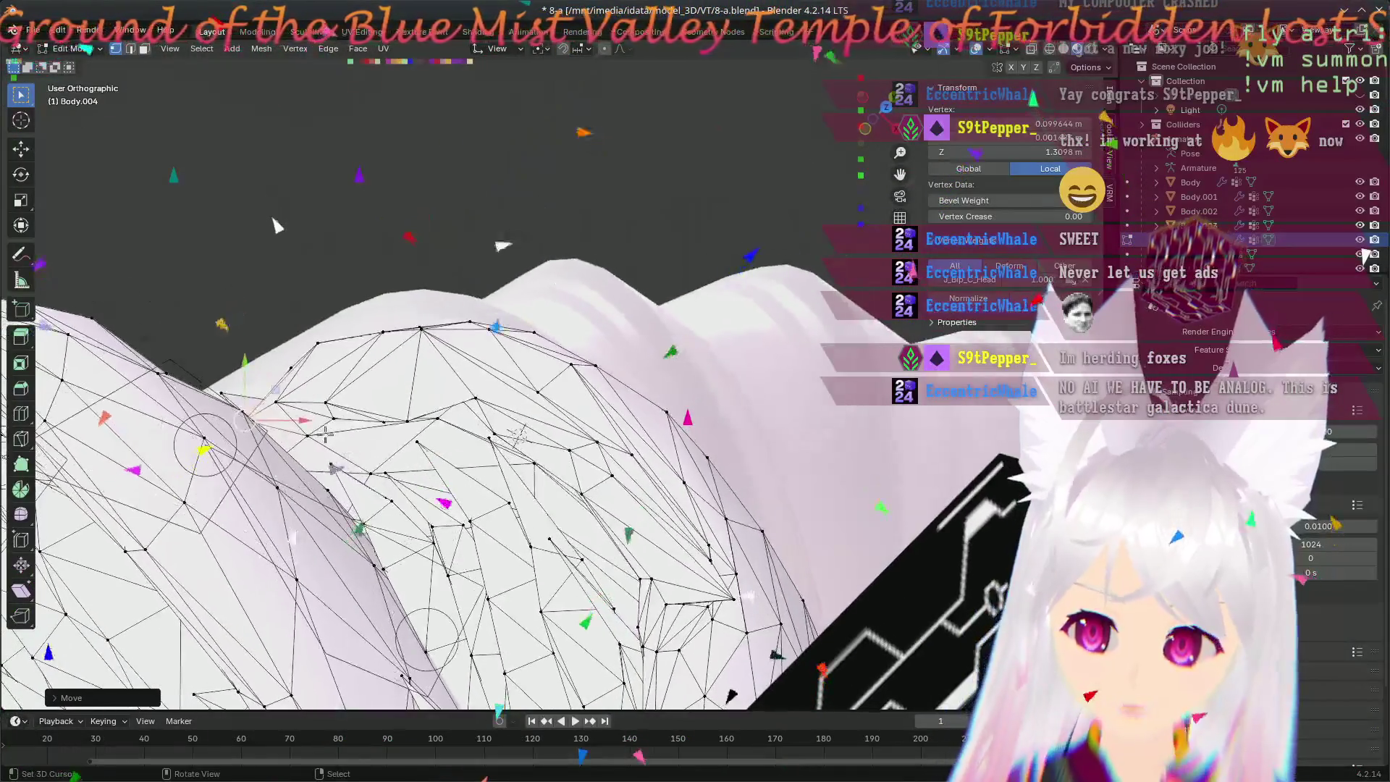
mouse_move(355, 461)
middle_mouse_down()
mouse_move(194, 408)
mouse_move(168, 416)
middle_mouse_up()
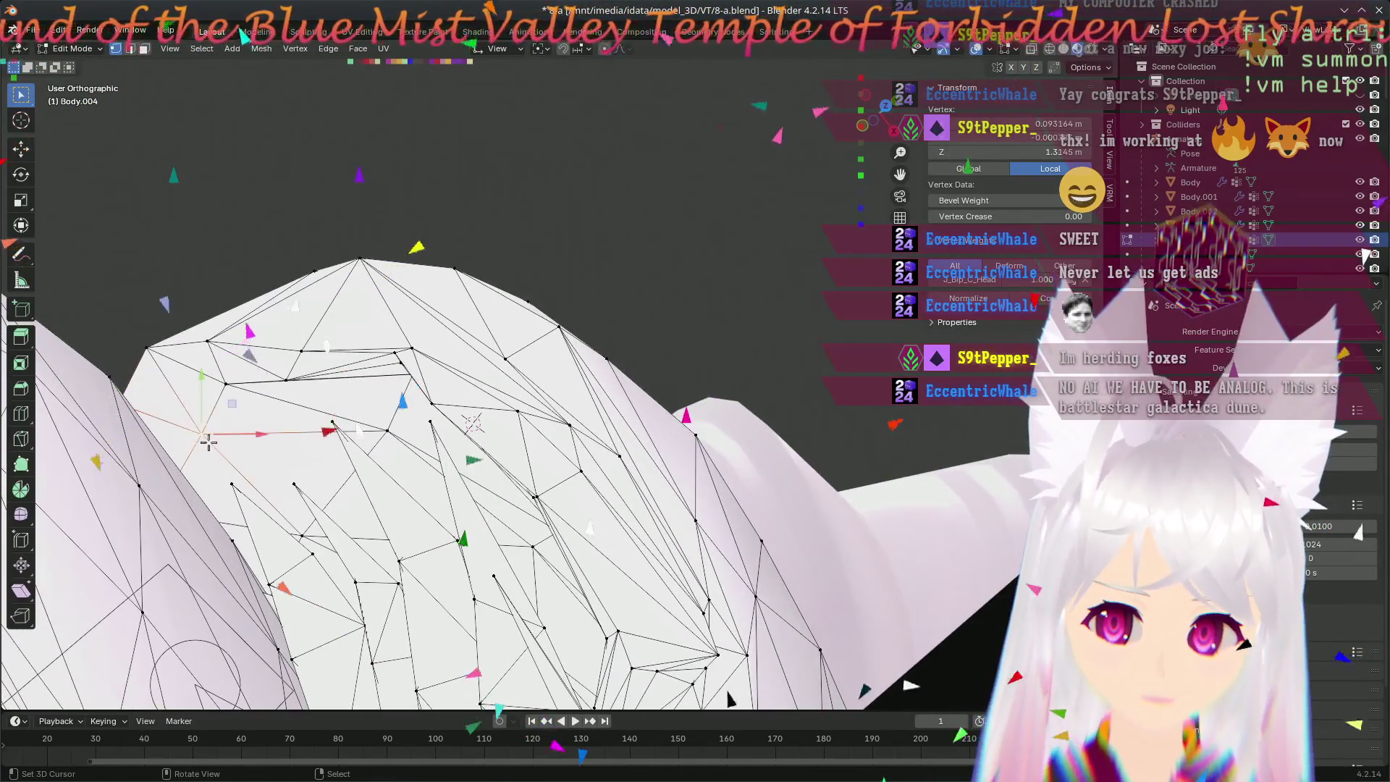
middle_click_drag(239, 456, 265, 477)
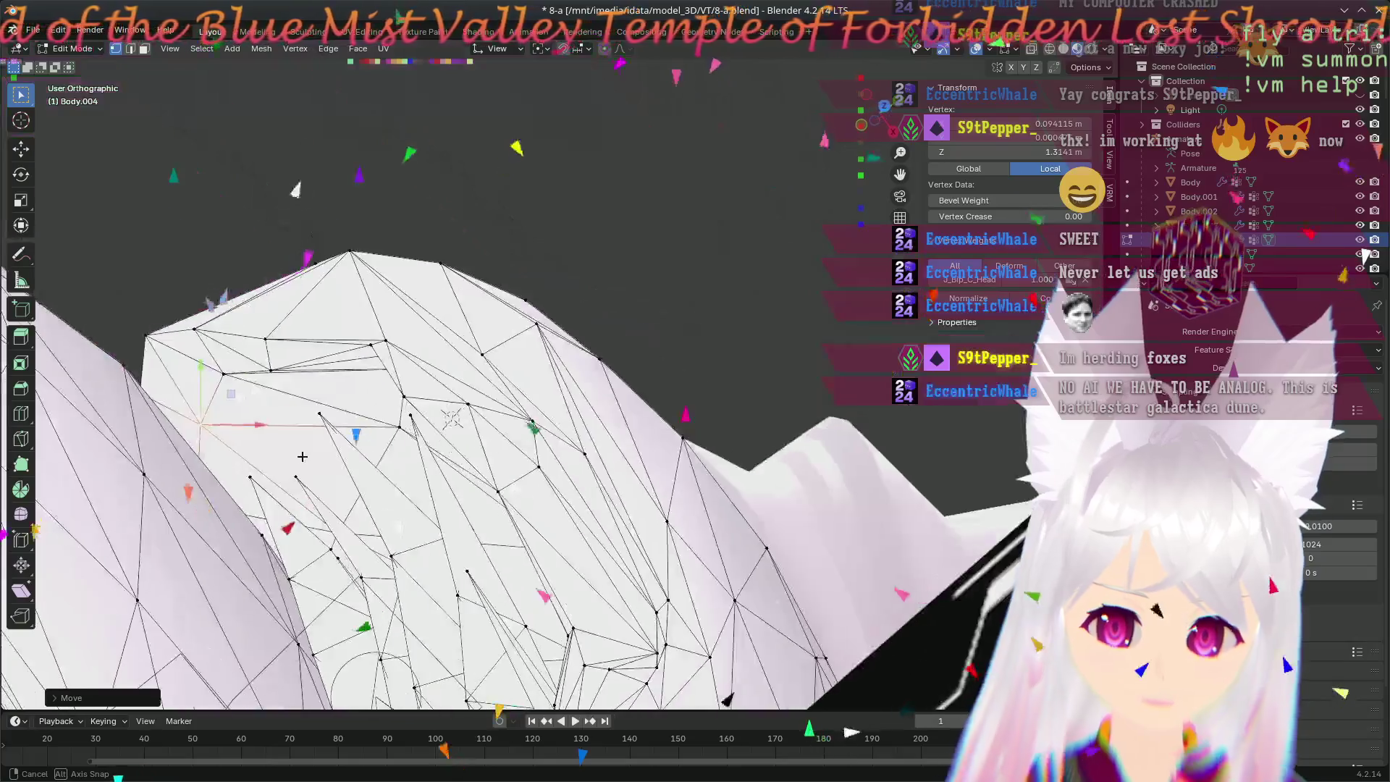
left_click(267, 418)
- Drop another rounded-ear vertex slightly lower and check the outline from around
middle_click_drag(266, 417, 234, 486)
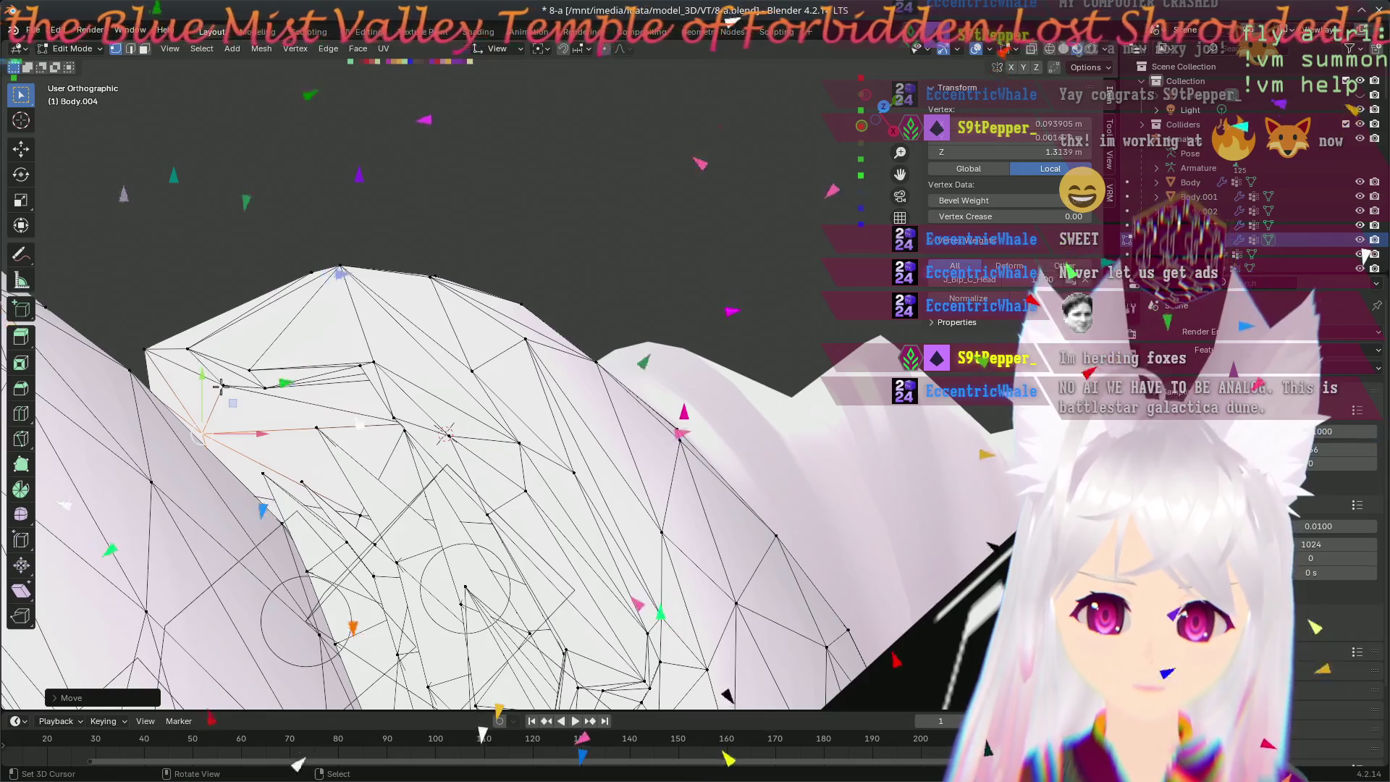
mouse_move(261, 419)
middle_mouse_down()
mouse_move(248, 366)
mouse_move(227, 404)
mouse_move(441, 267)
mouse_move(286, 226)
mouse_move(257, 436)
middle_mouse_up()
key("g")
left_click(264, 225)
mouse_move(175, 472)
middle_mouse_down()
mouse_move(346, 398)
mouse_move(421, 416)
middle_mouse_up()
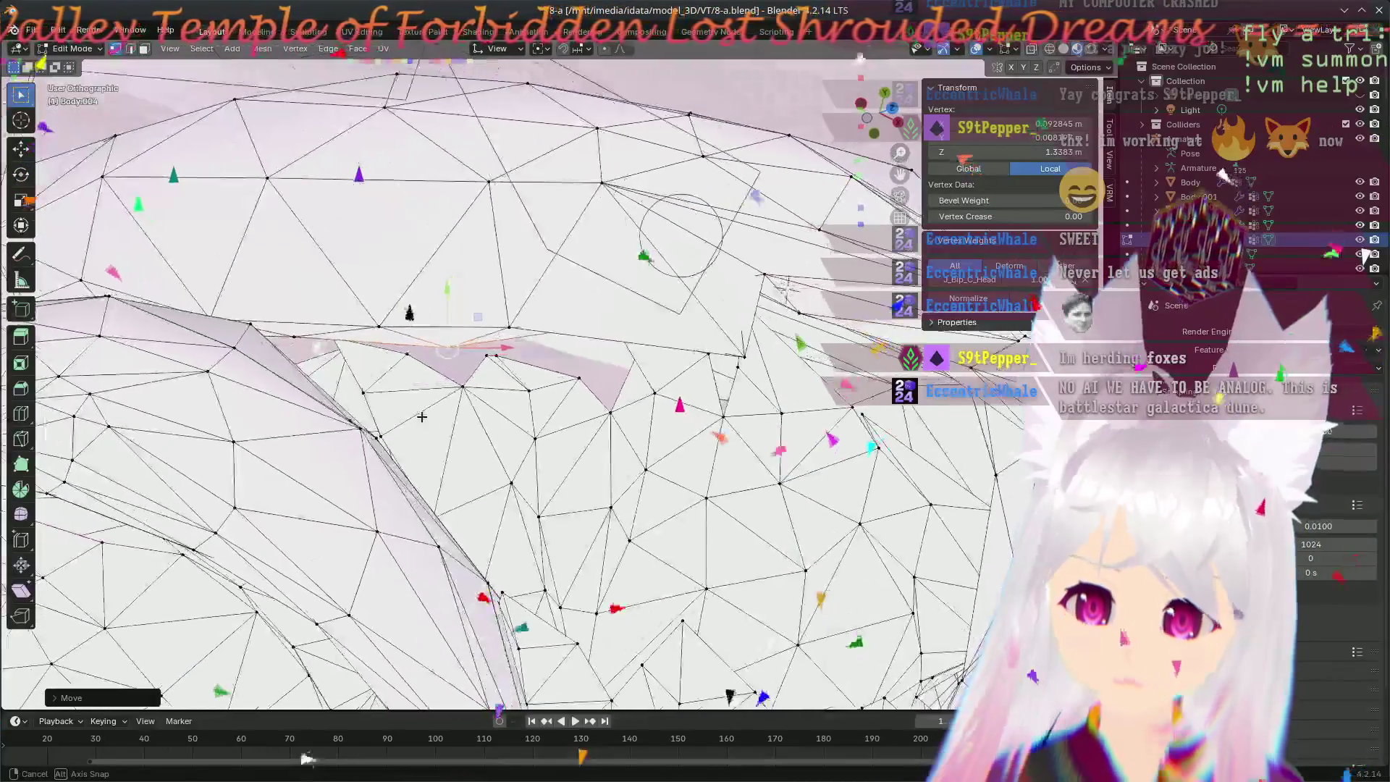
- Raise two vertices along the ear's edge into place, orbiting between the moves
middle_click_drag(422, 417, 467, 369)
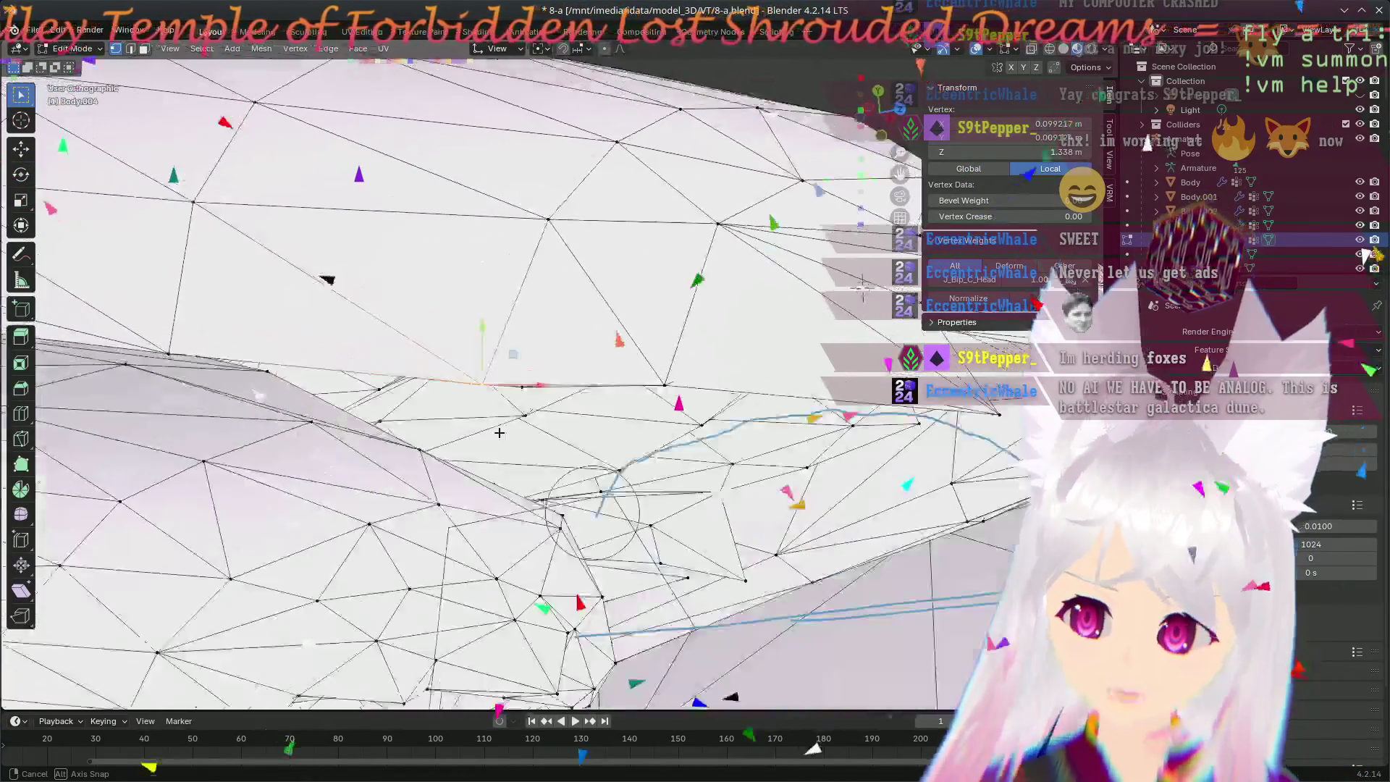
key("g")
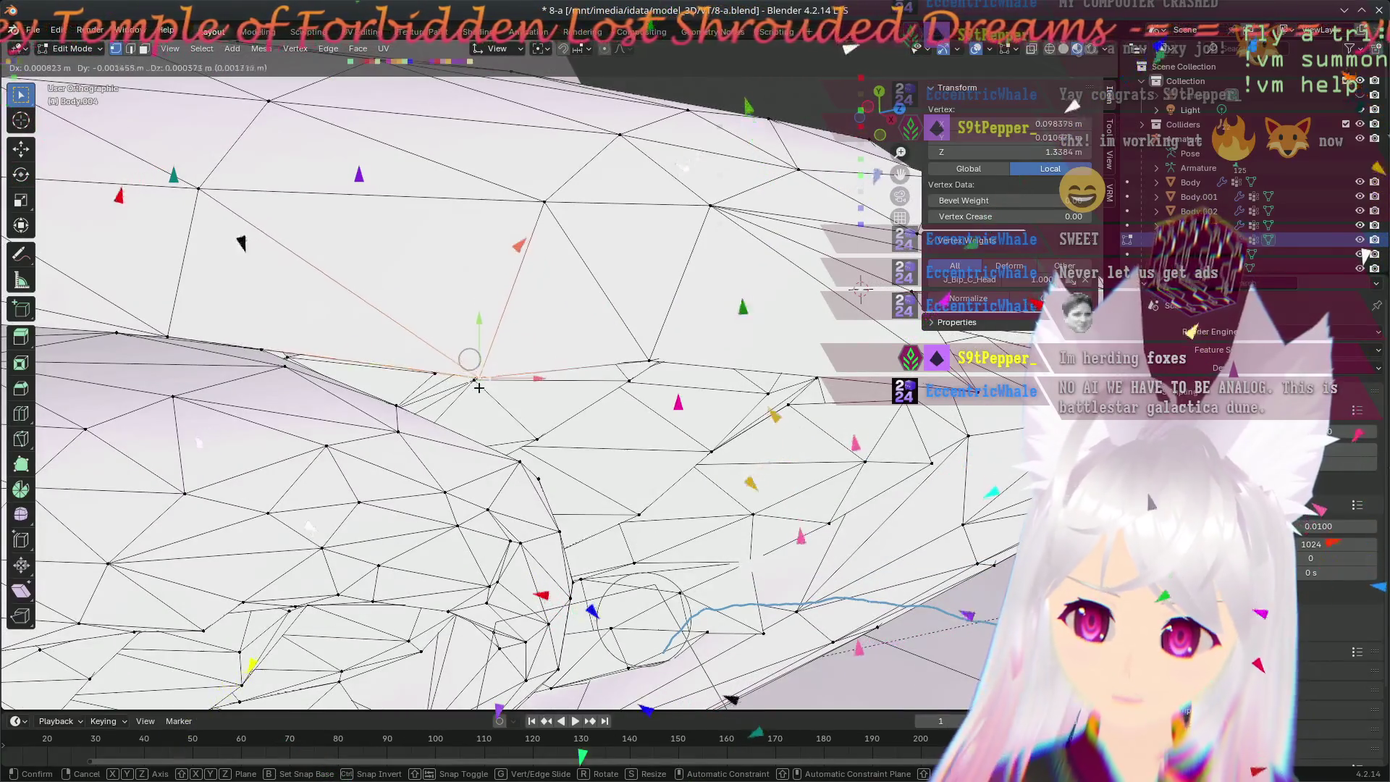
left_click(479, 386)
middle_click_drag(478, 386, 283, 353)
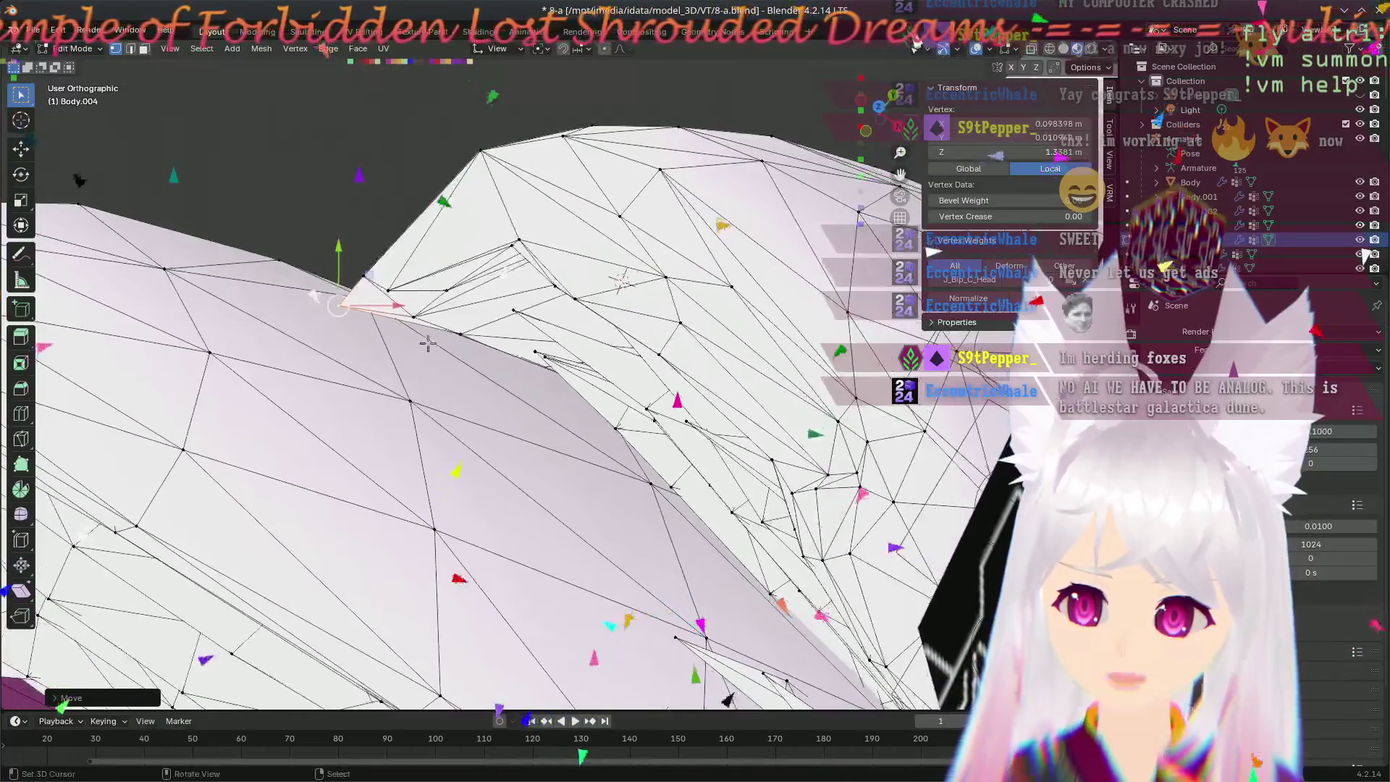
middle_click_drag(411, 320, 433, 391)
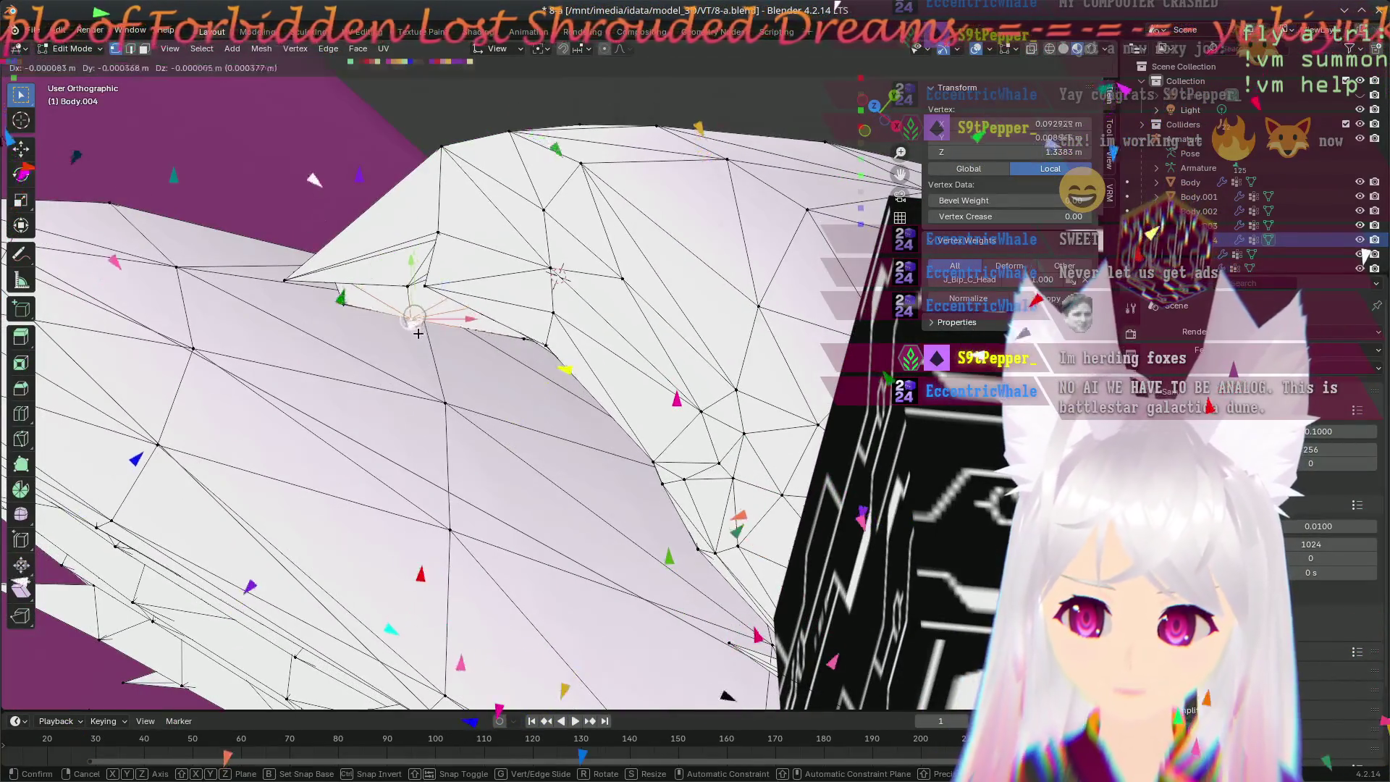
left_click(409, 342)
- Orbit around the pointed ear tip to inspect the sharpened shape
mouse_move(410, 342)
middle_mouse_down()
mouse_move(492, 508)
mouse_move(343, 218)
middle_mouse_up()
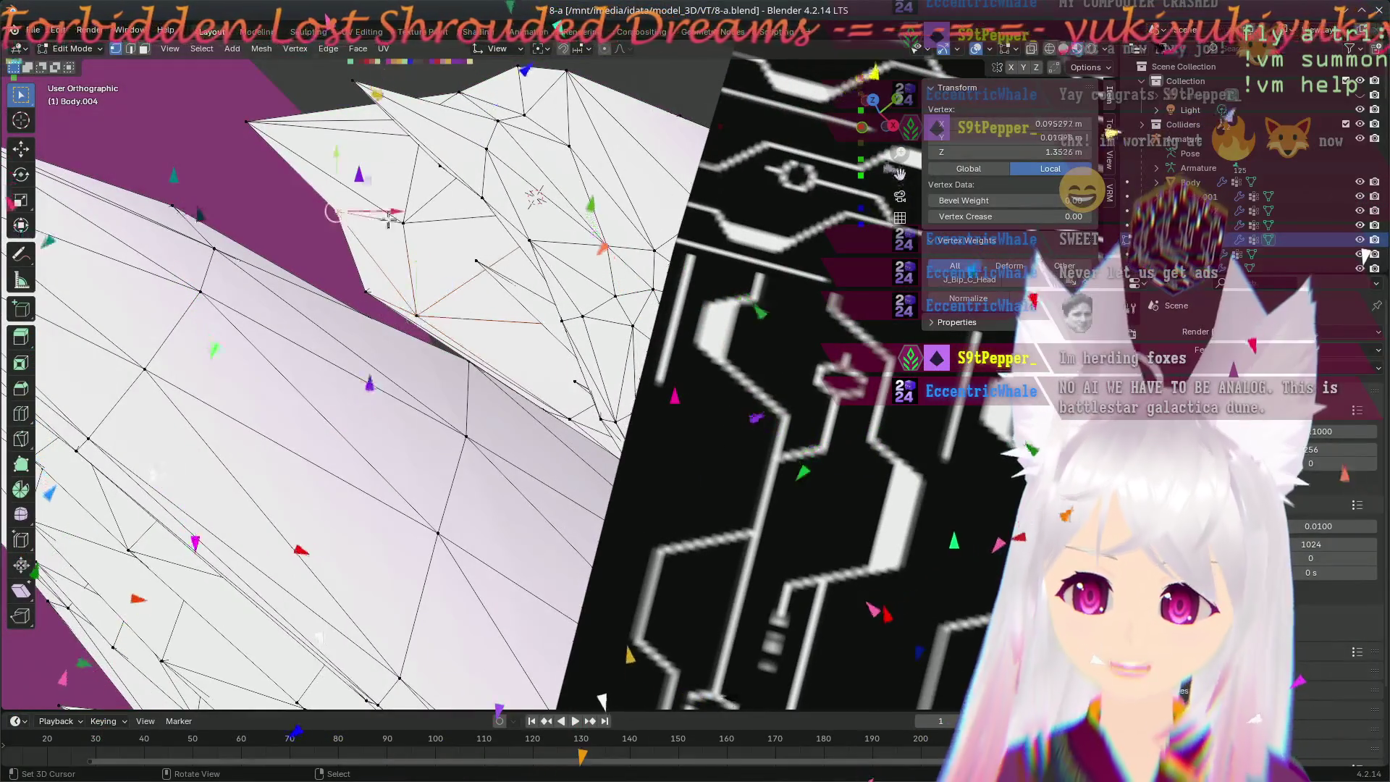
mouse_move(322, 281)
middle_mouse_down()
mouse_move(396, 398)
mouse_move(434, 369)
mouse_move(423, 373)
middle_mouse_up()
middle_click_drag(471, 270, 395, 309)
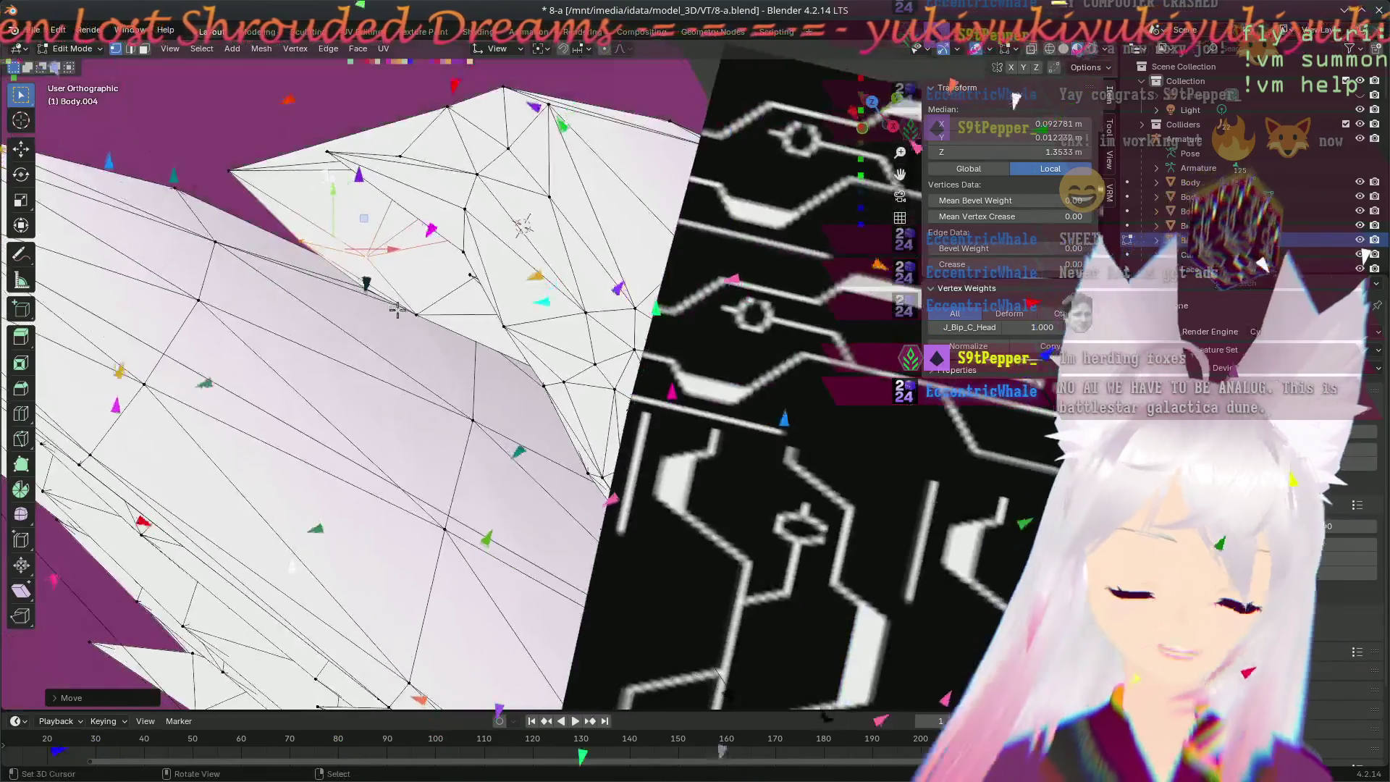
middle_click_drag(397, 375, 396, 375)
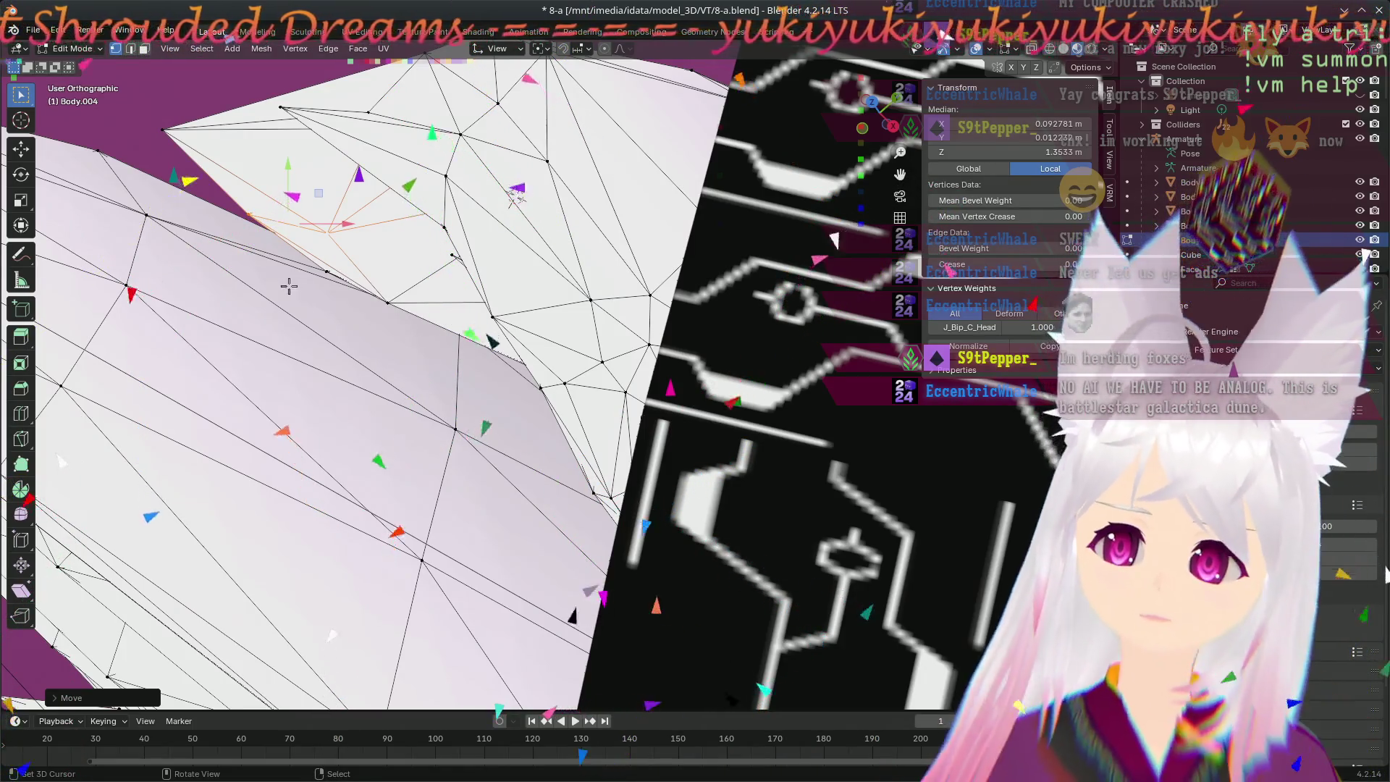
middle_click_drag(291, 286, 451, 279)
key("alt+a")
left_click(465, 224)
mouse_move(465, 224)
middle_mouse_down()
mouse_move(392, 252)
mouse_move(475, 283)
middle_mouse_up()
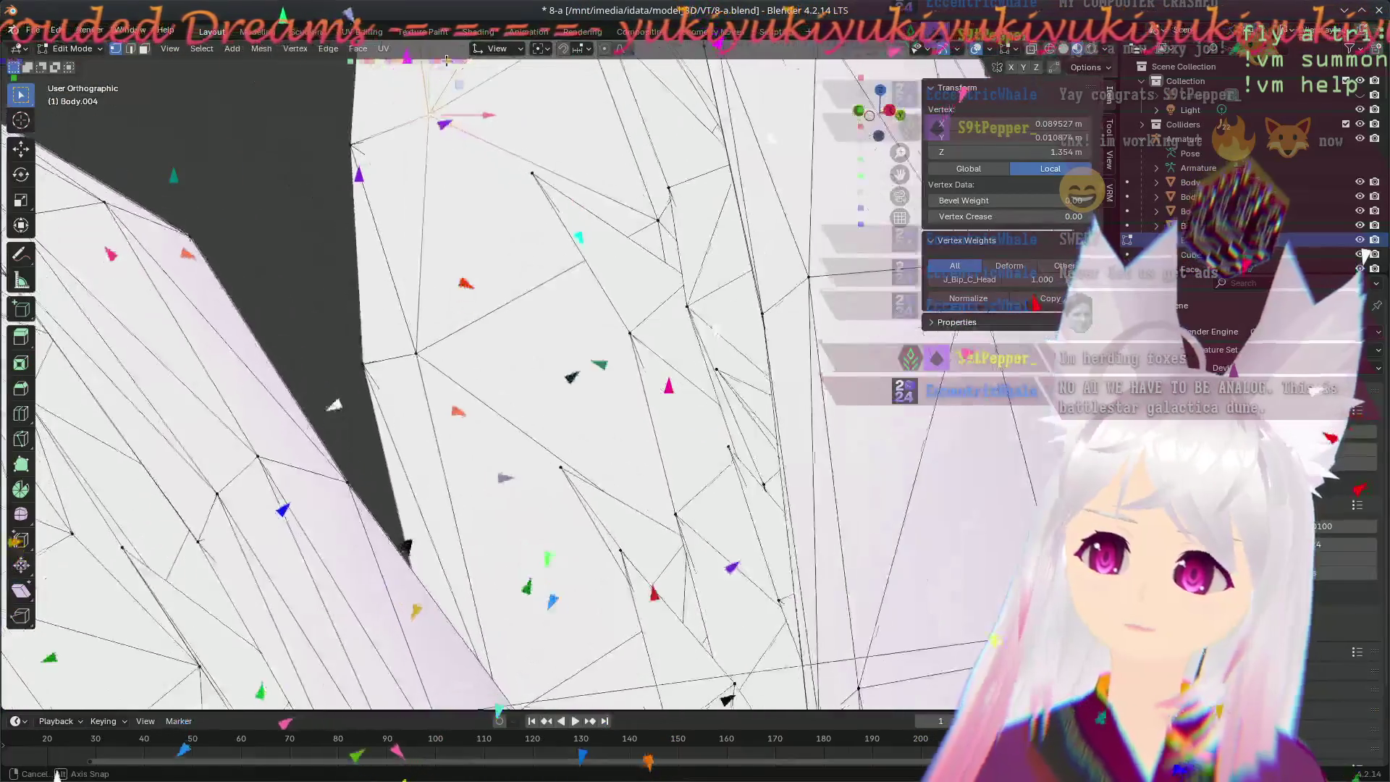
scroll(475, 283, "down", 4)
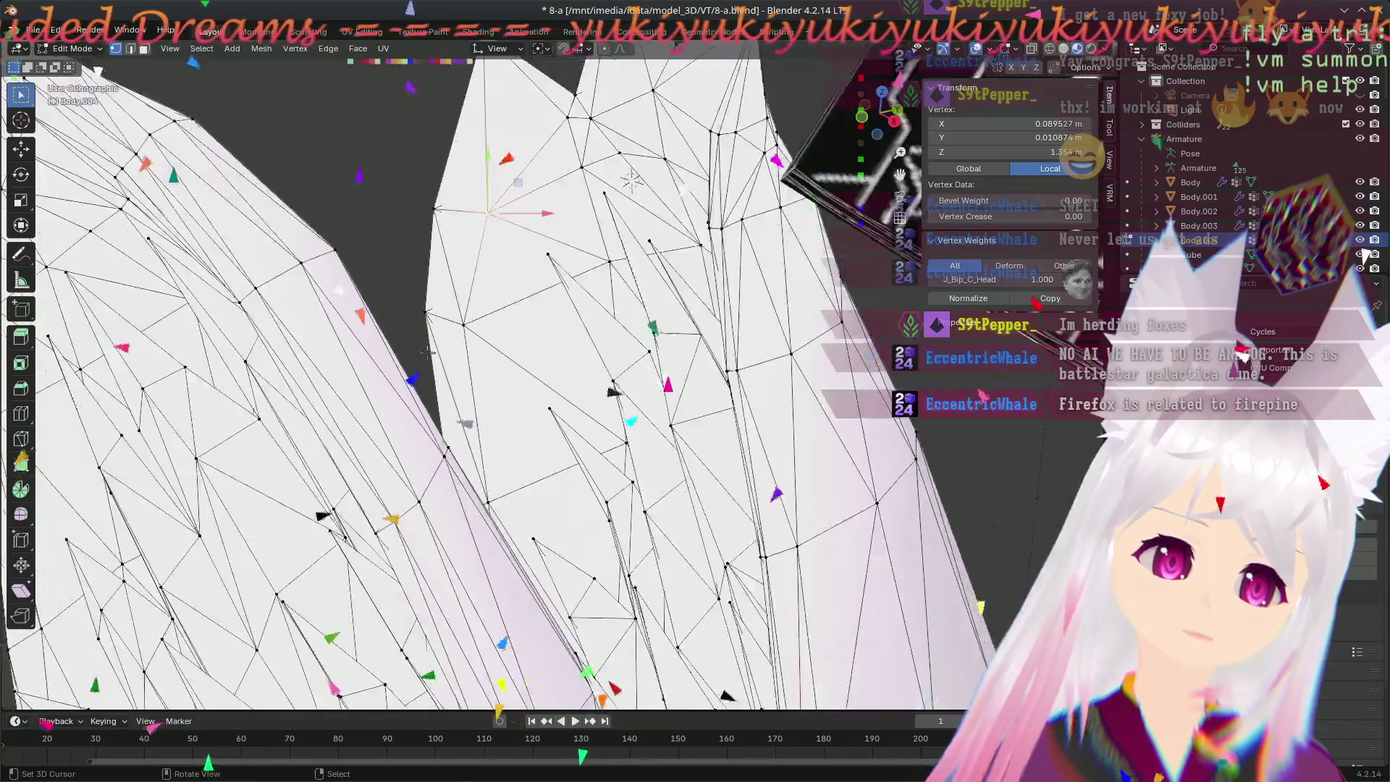
scroll(456, 326, "down", 2)
scroll(418, 400, "up", 2)
scroll(419, 413, "up", 3)
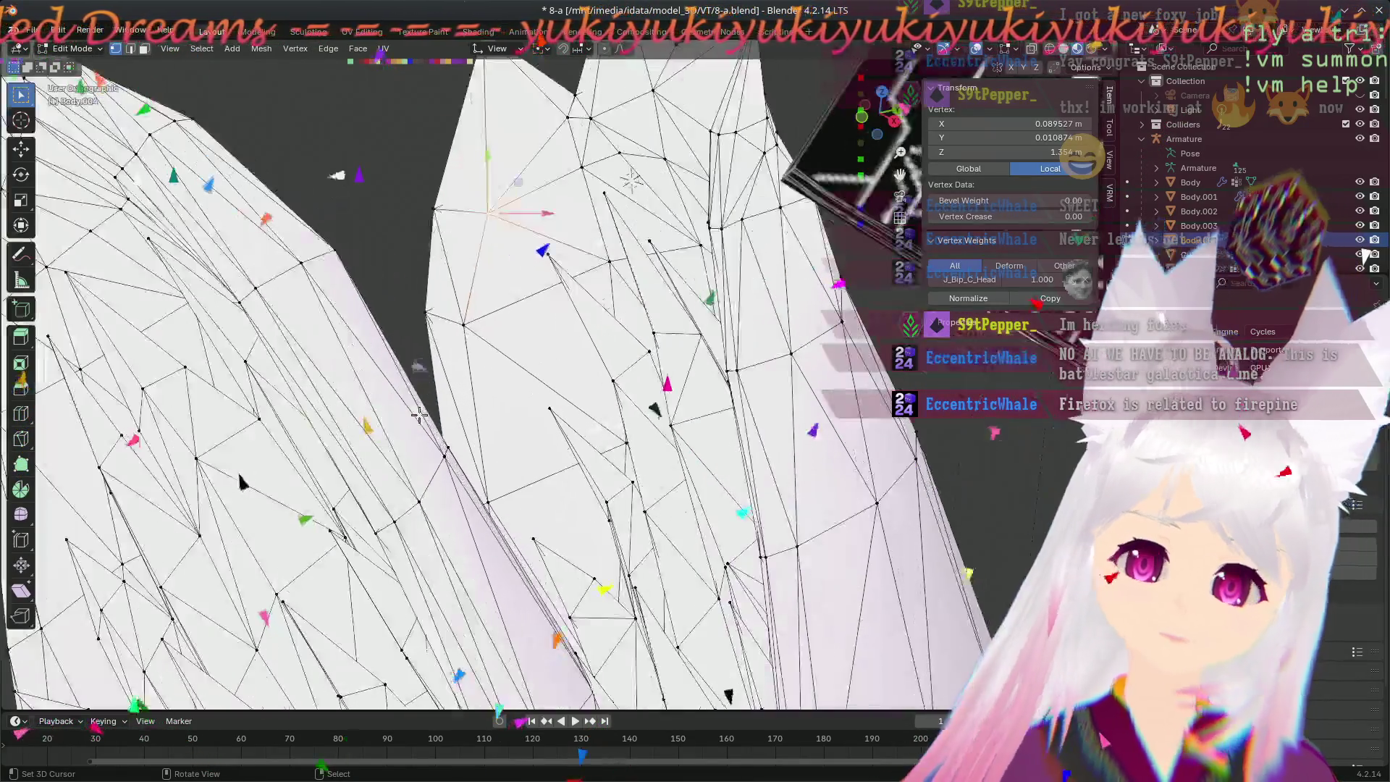
scroll(463, 414, "down", 3)
scroll(493, 424, "down", 2)
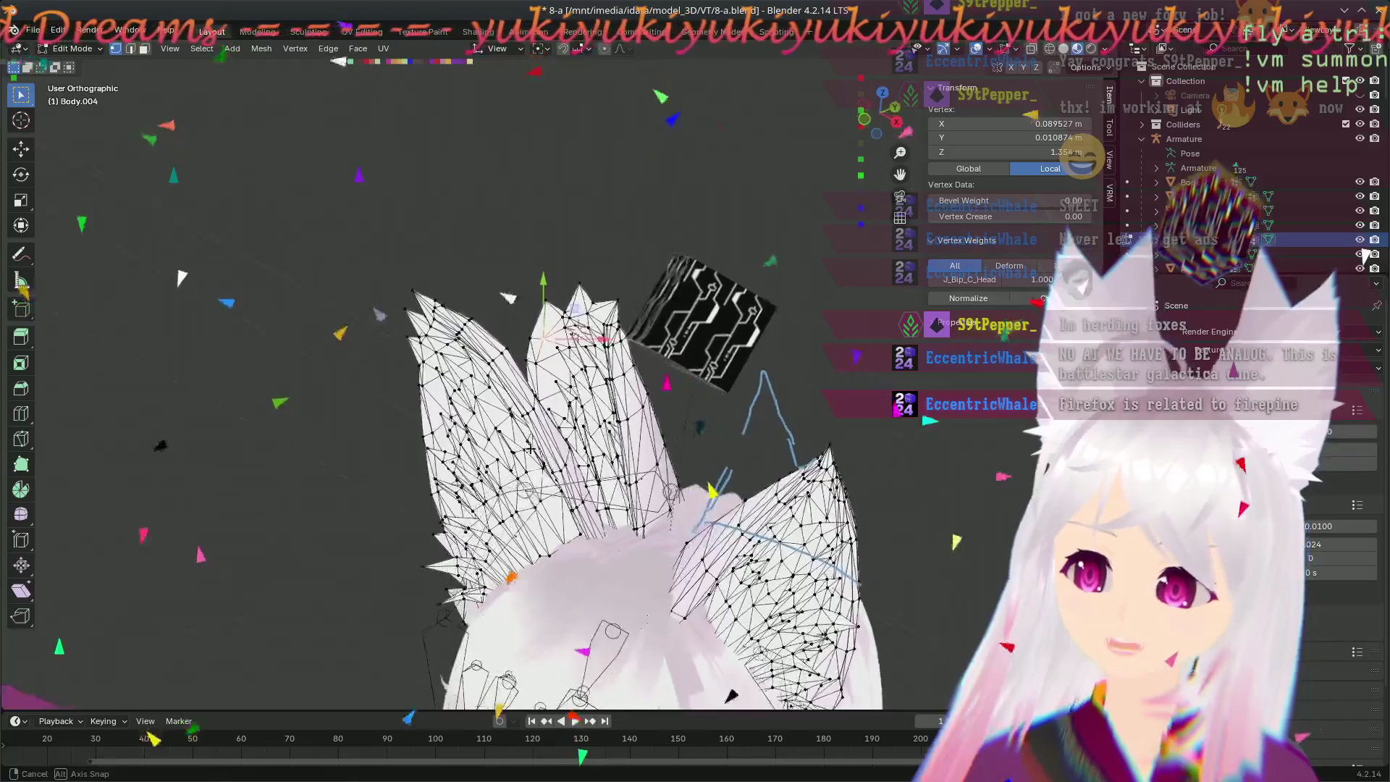
middle_click_drag(485, 307, 439, 337)
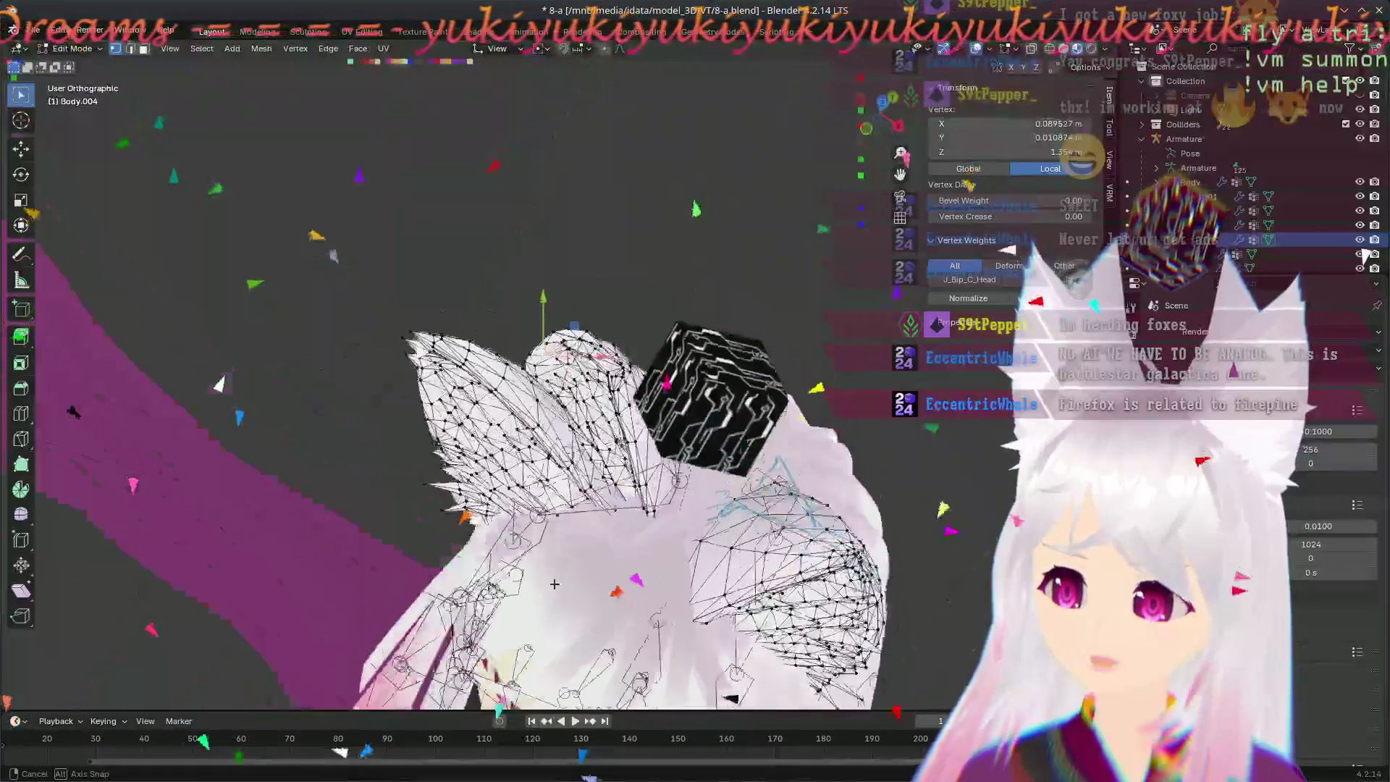
middle_click_drag(553, 591, 701, 668)
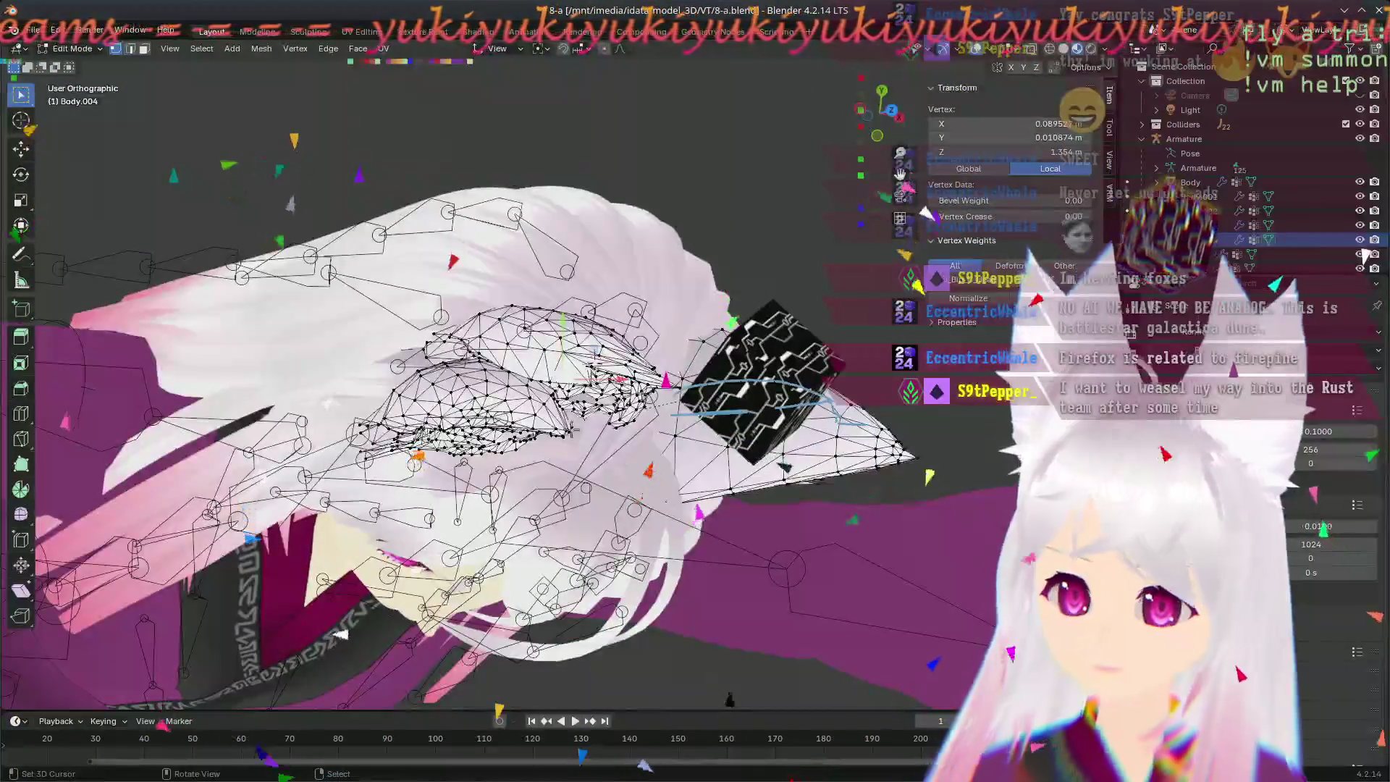
scroll(521, 380, "up", 1)
scroll(522, 380, "up", 2)
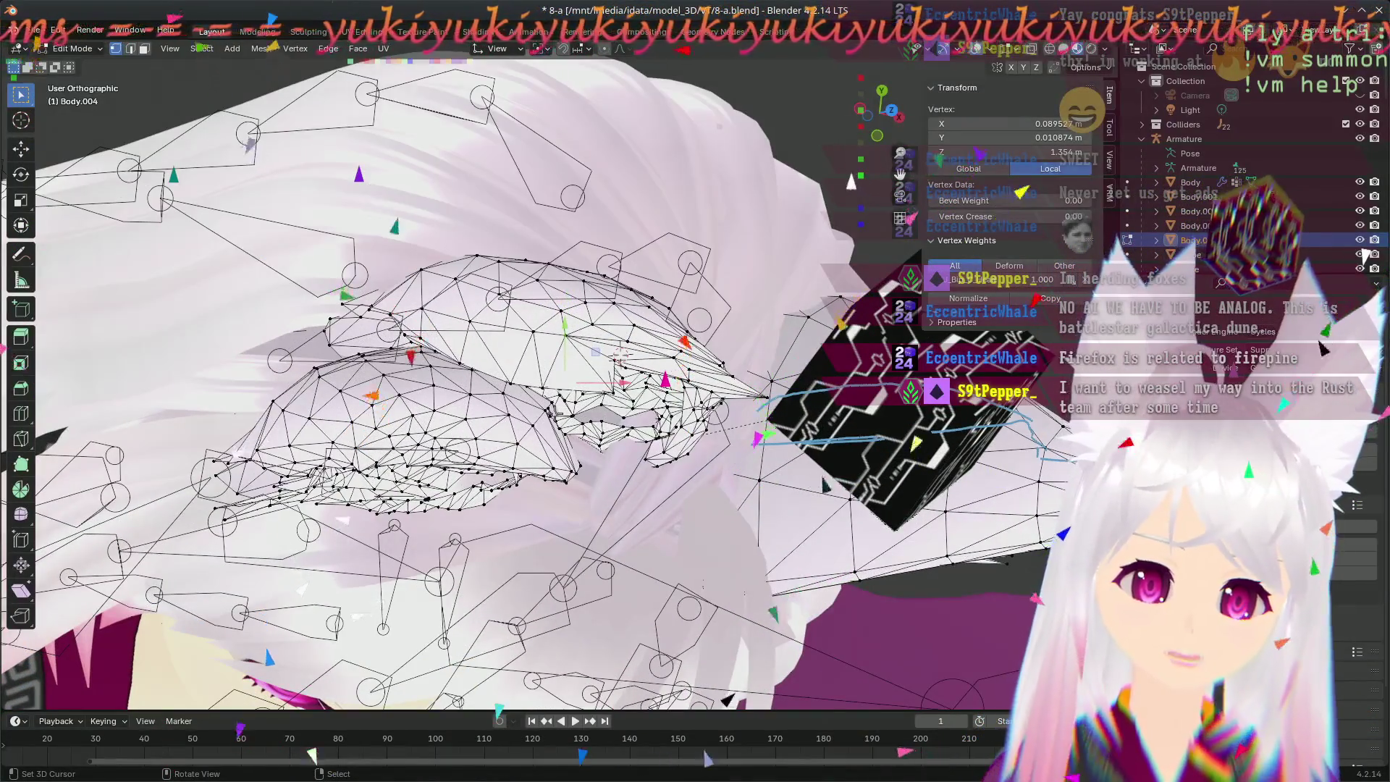
mouse_move(456, 326)
middle_mouse_down()
mouse_move(386, 306)
mouse_move(318, 374)
middle_mouse_up()
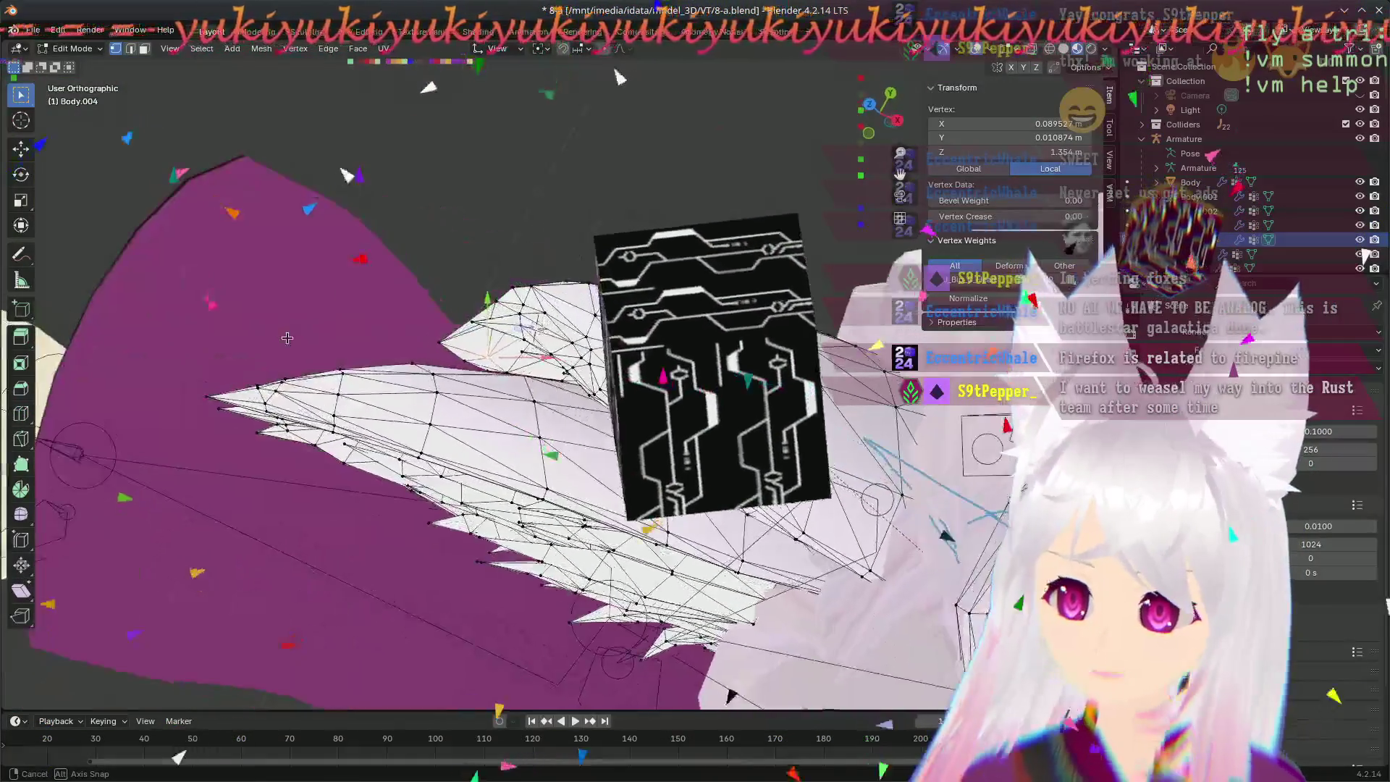
mouse_move(318, 375)
middle_mouse_down()
mouse_move(407, 355)
mouse_move(588, 485)
middle_mouse_up()
scroll(587, 485, "up", 3)
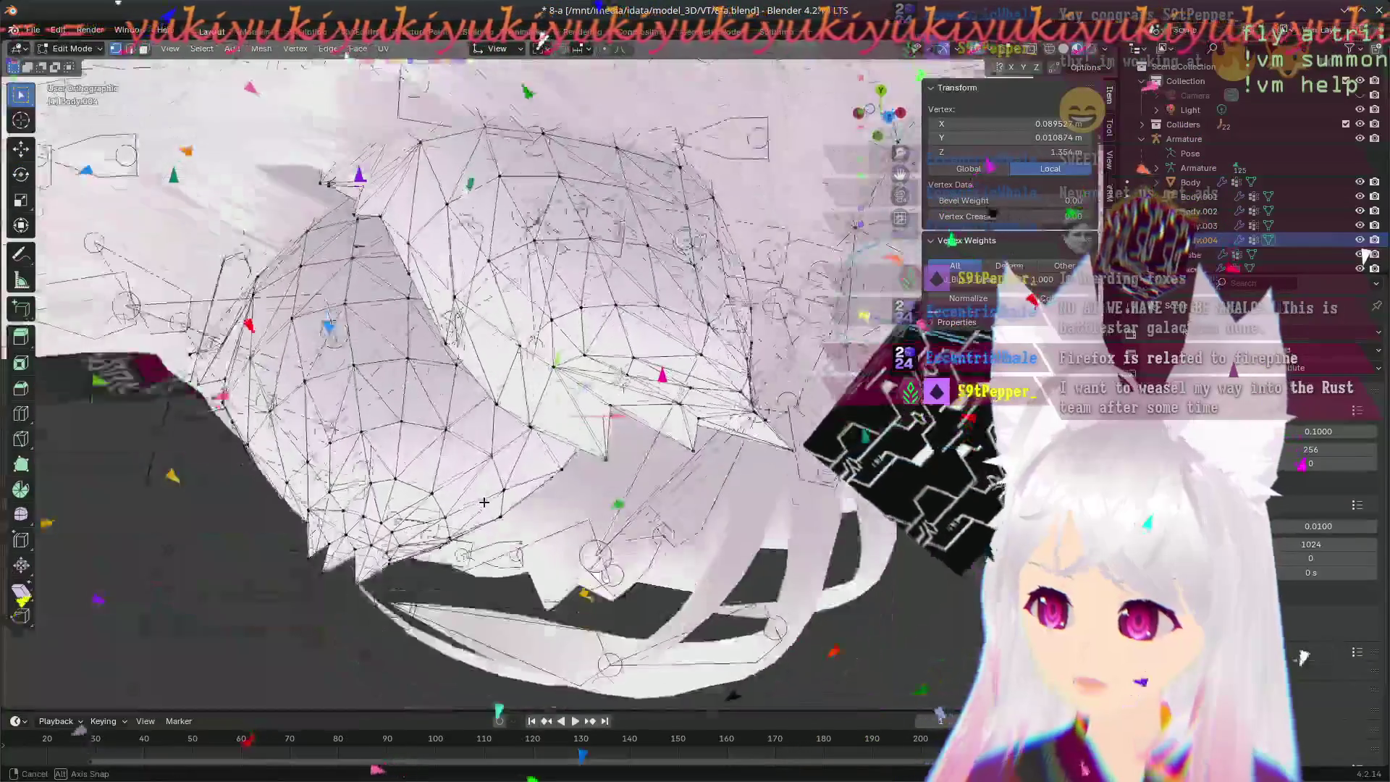
scroll(587, 486, "up", 2)
scroll(588, 486, "down", 5)
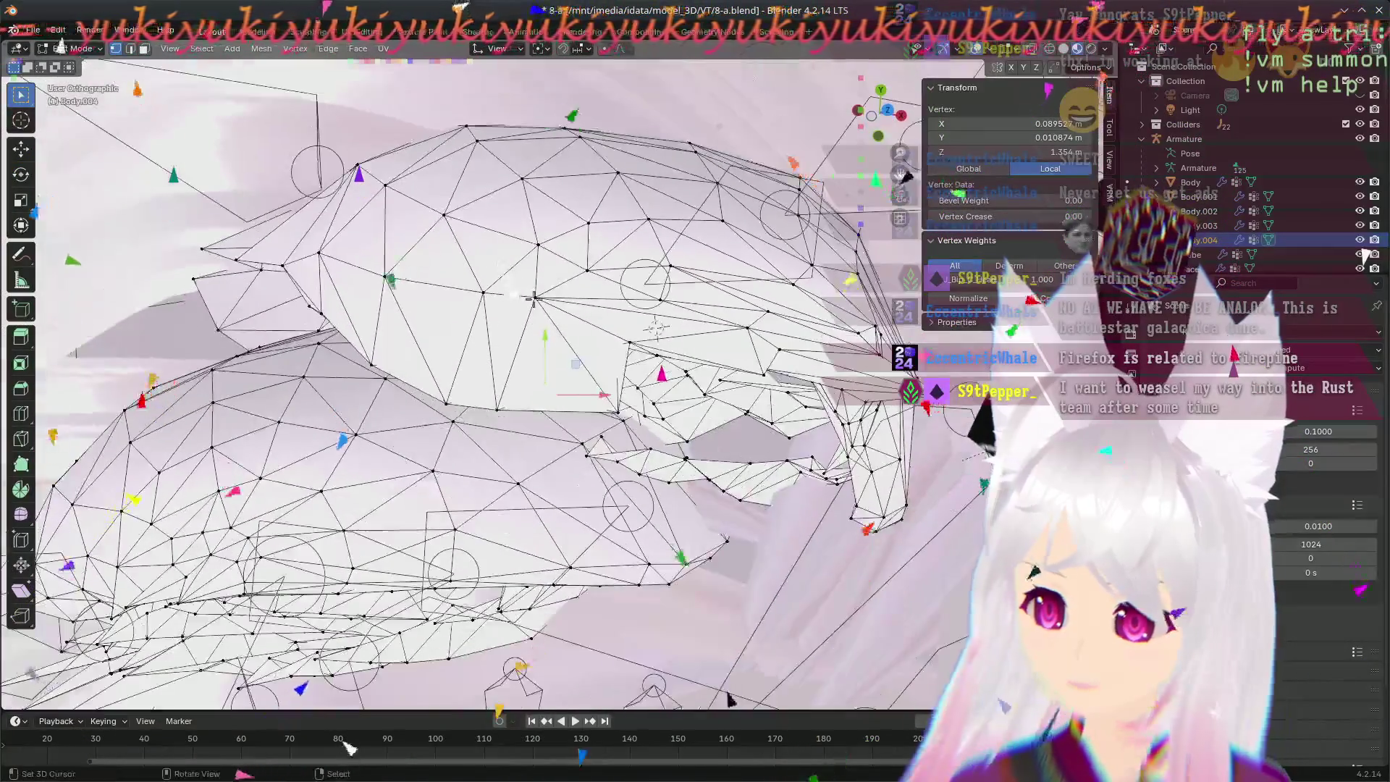
- Move two ear vertices slightly higher and further out toward sharper points
key("g")
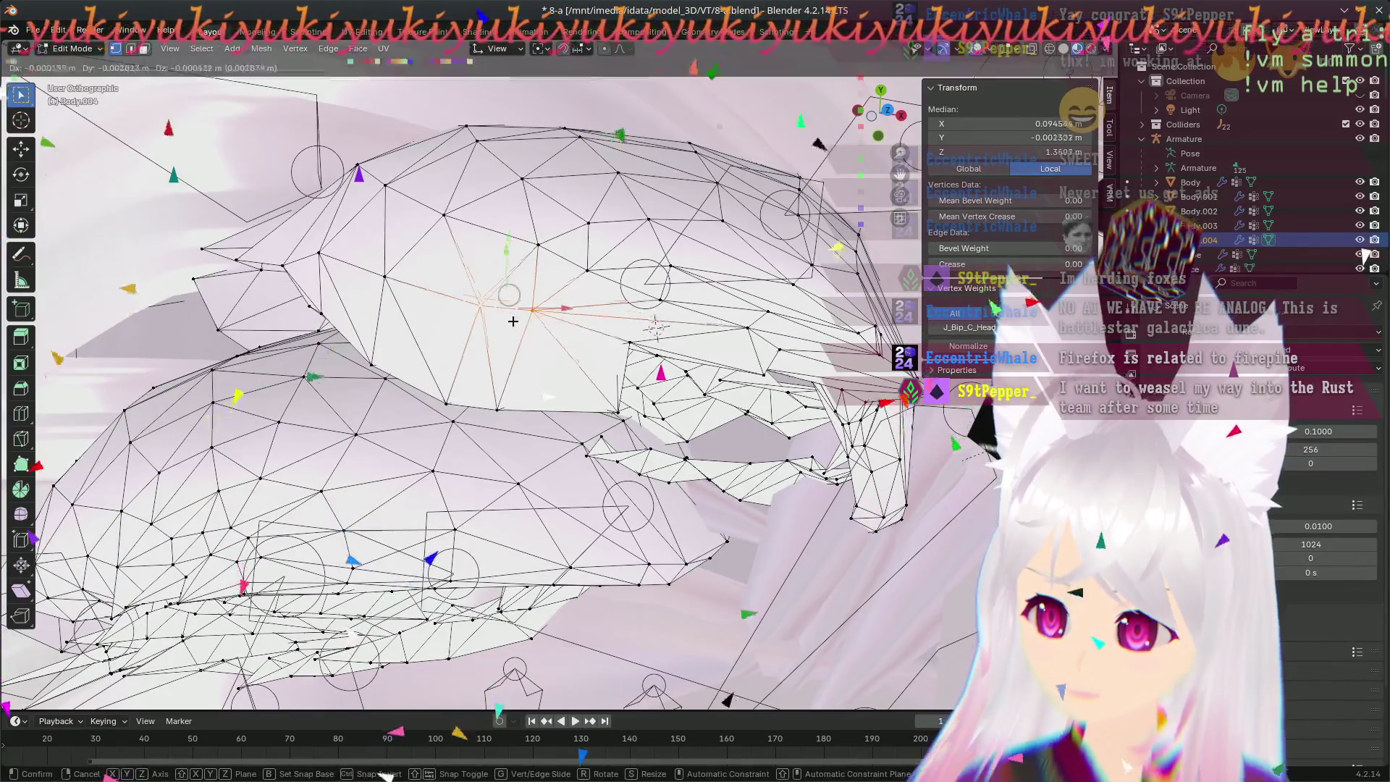
left_click(493, 341)
middle_click_drag(493, 342, 463, 305)
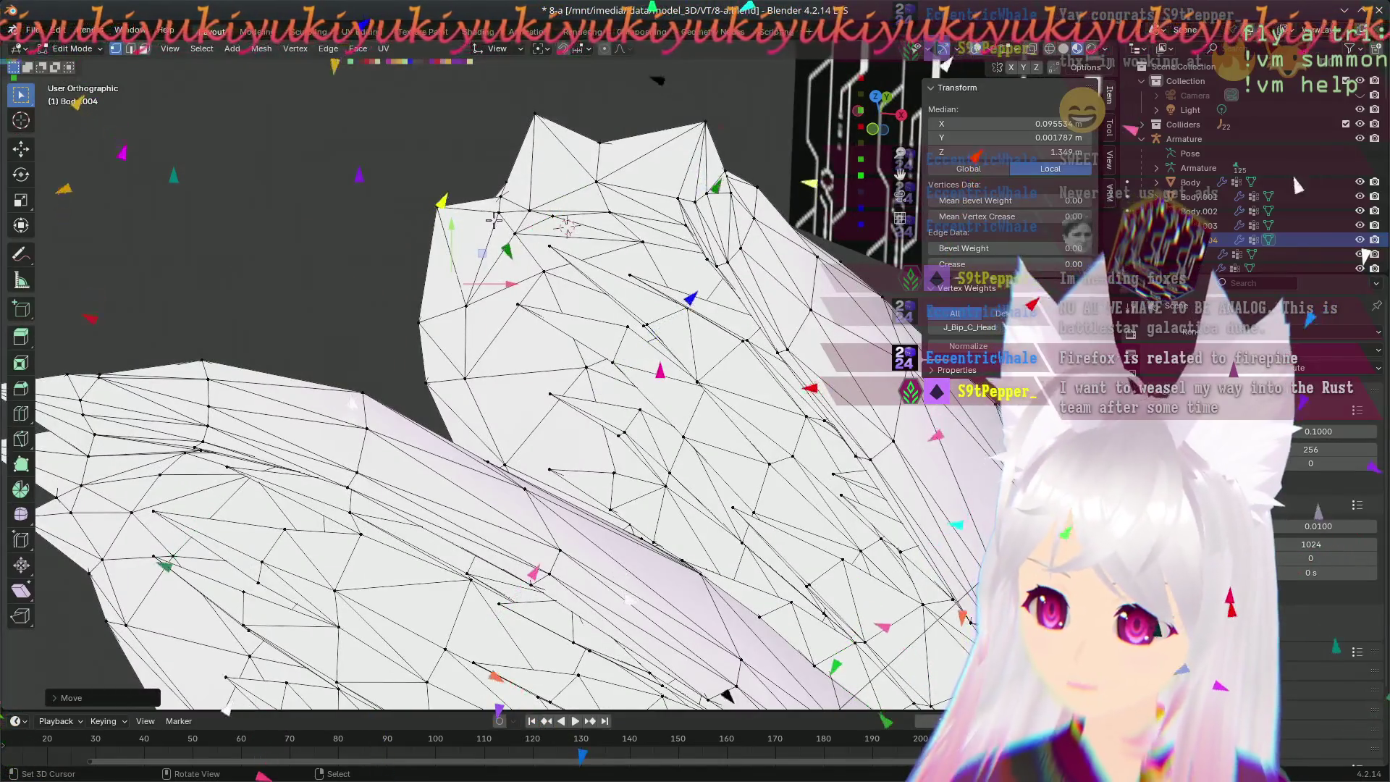
left_click(499, 258)
- Orbit around the ear from several angles to inspect the edge and tips
mouse_move(500, 258)
middle_mouse_down()
mouse_move(399, 267)
mouse_move(507, 354)
middle_mouse_up()
middle_click_drag(560, 390, 776, 446)
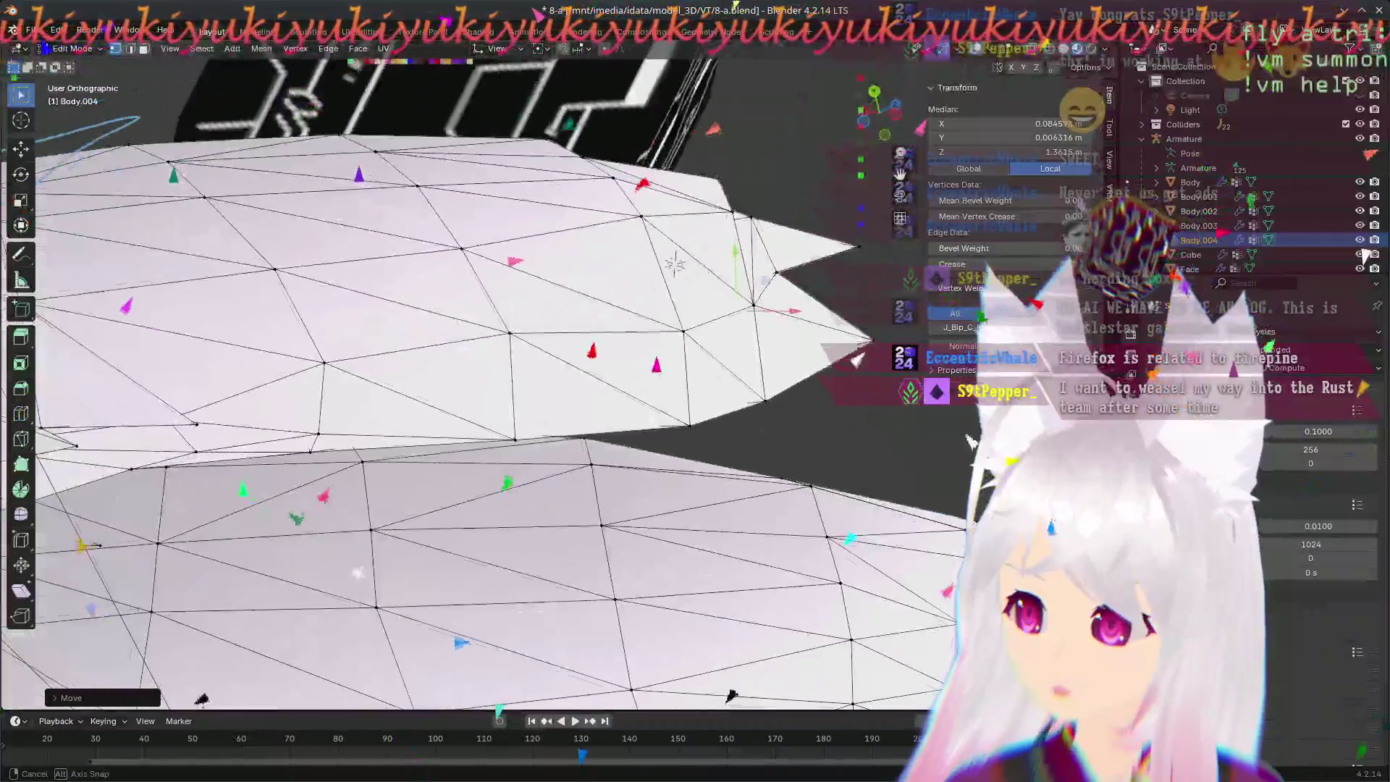
mouse_move(775, 446)
middle_mouse_down()
mouse_move(178, 694)
mouse_move(355, 417)
middle_mouse_up()
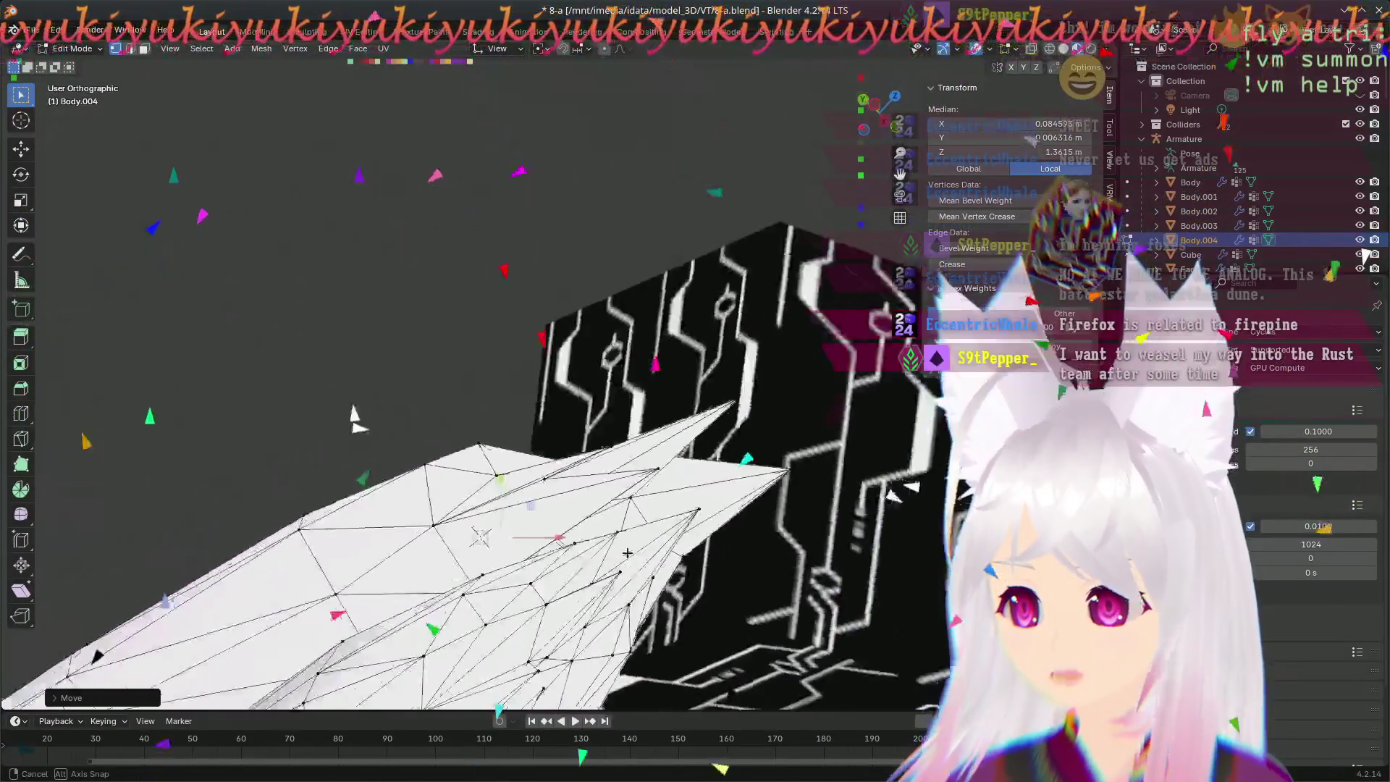
mouse_move(627, 554)
middle_mouse_down()
mouse_move(448, 421)
mouse_move(472, 525)
middle_mouse_up()
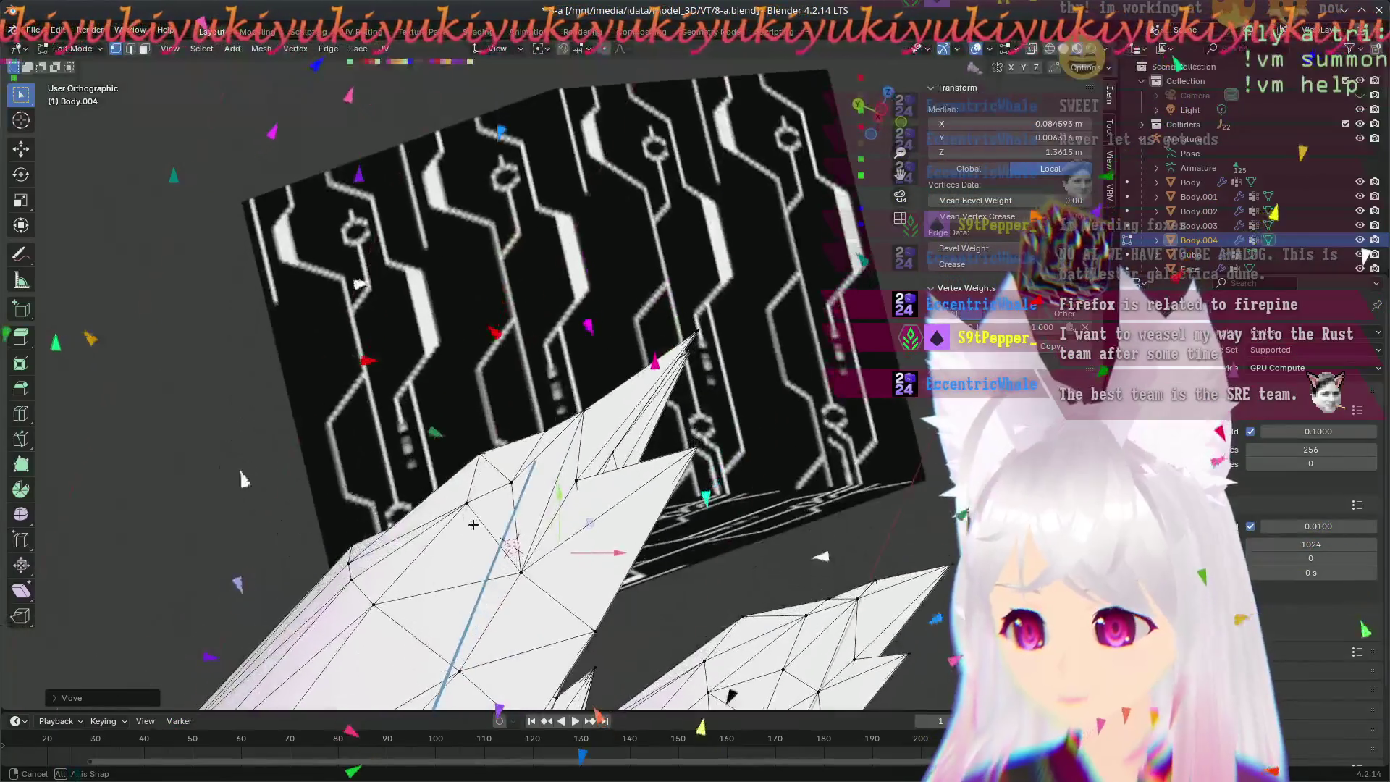
- Settle the pending ear-tip vertex move and orbit in close along the ear surface
middle_click_drag(572, 535, 567, 428)
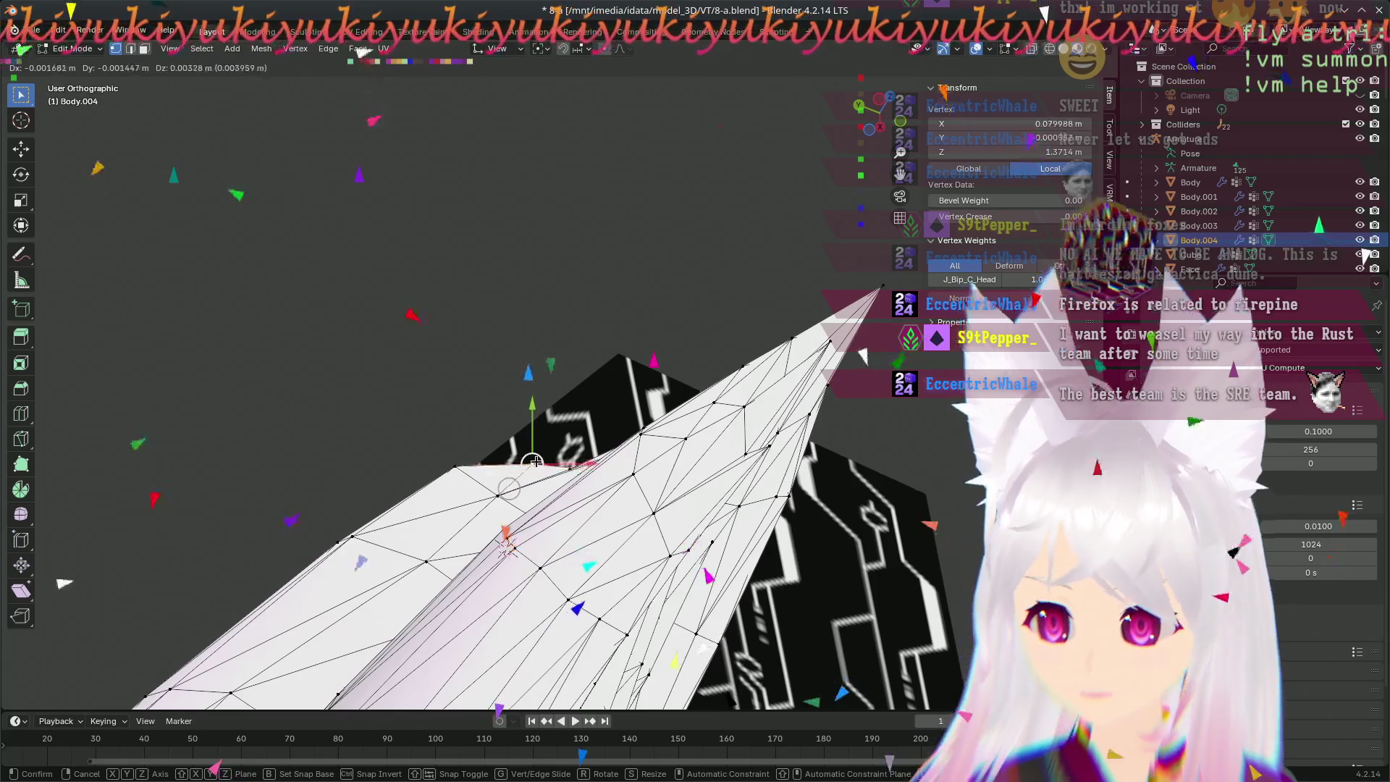
left_click(603, 465)
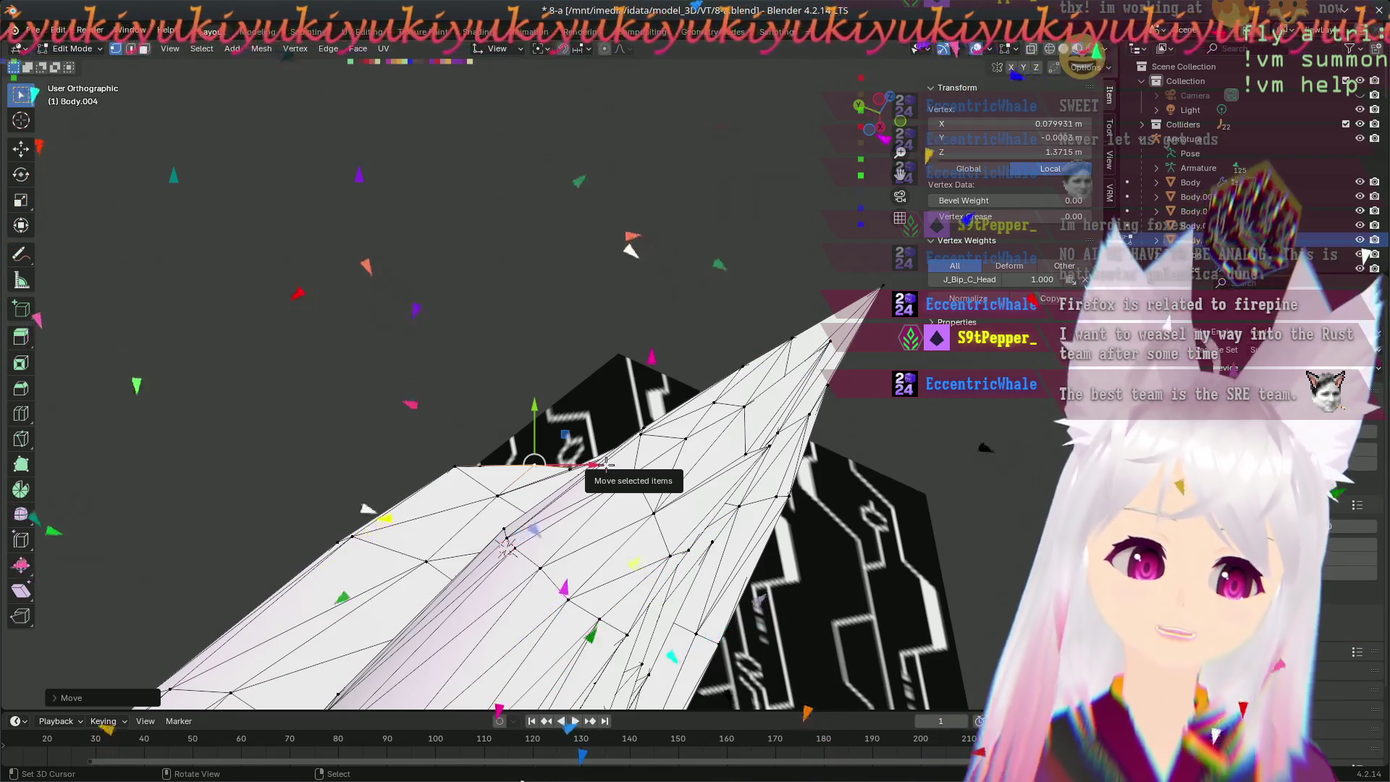
mouse_move(605, 465)
middle_mouse_down()
mouse_move(511, 623)
mouse_move(569, 585)
mouse_move(518, 532)
middle_mouse_up()
middle_click_drag(516, 598, 555, 328)
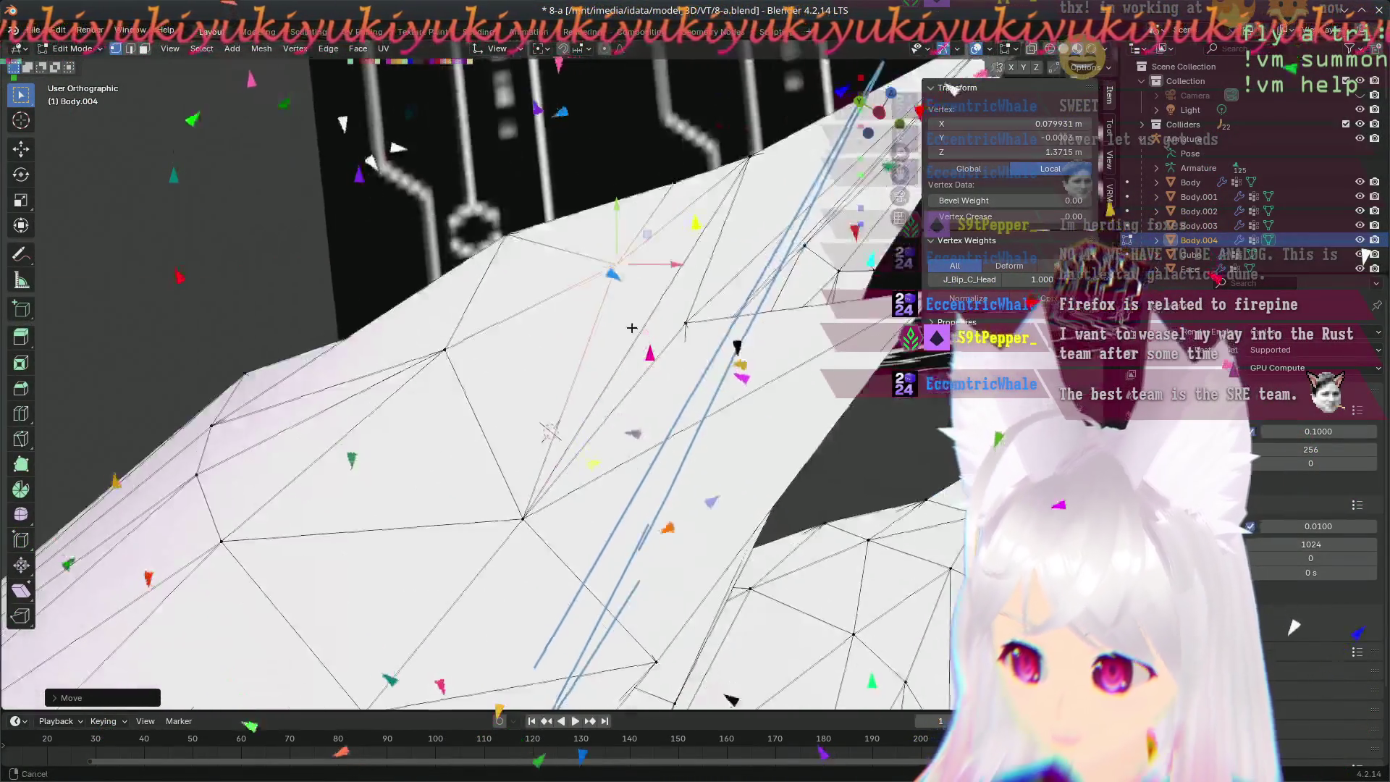
- Clear the selection and pick an ear element ready for an Edge menu operation
left_click(556, 328)
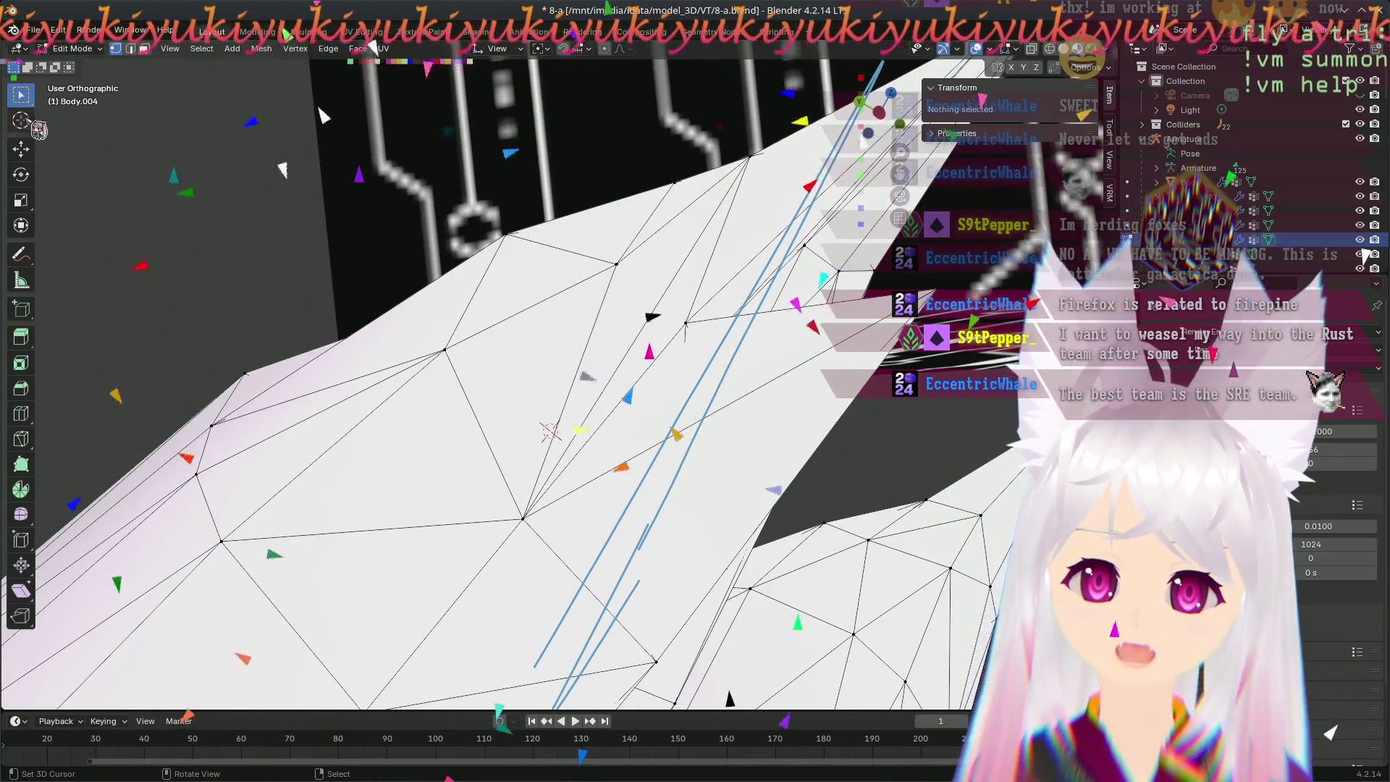
left_click(638, 322)
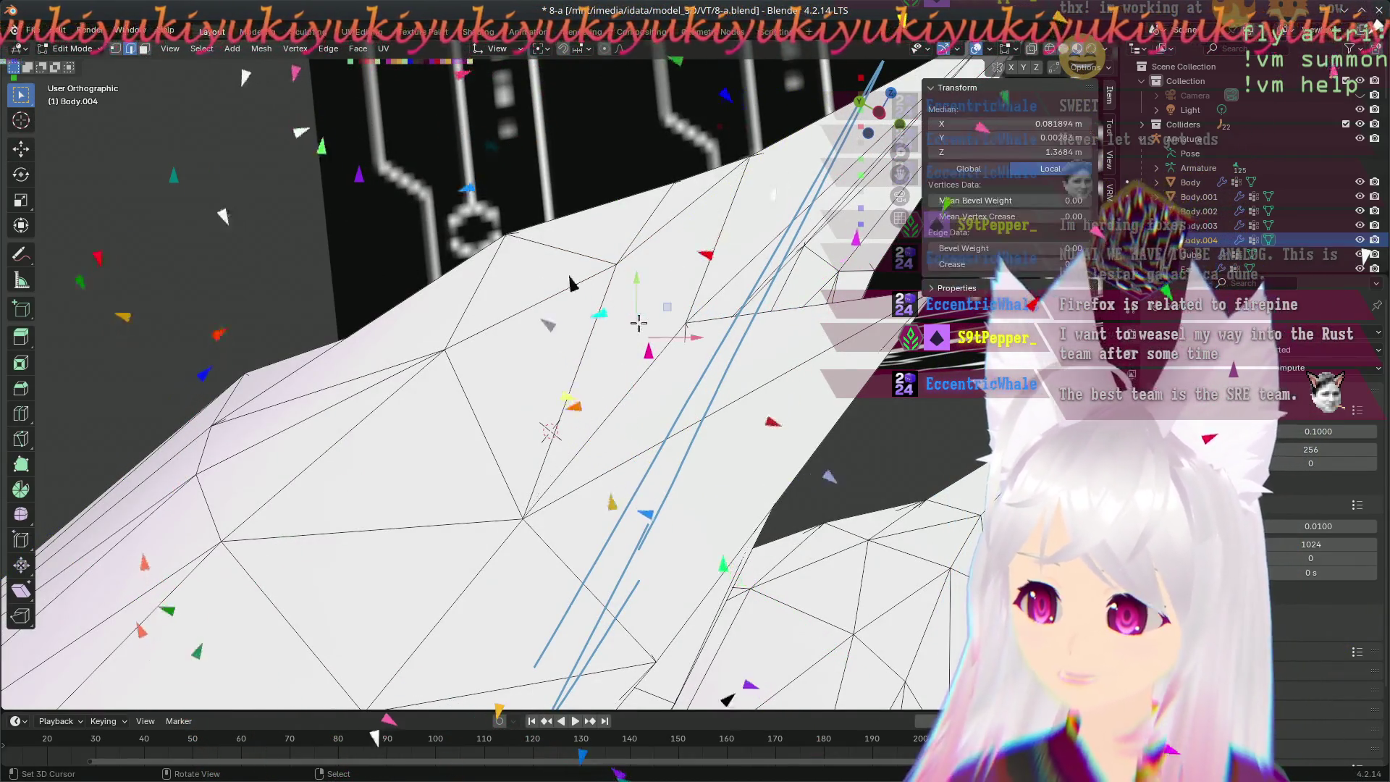
left_click(283, 55)
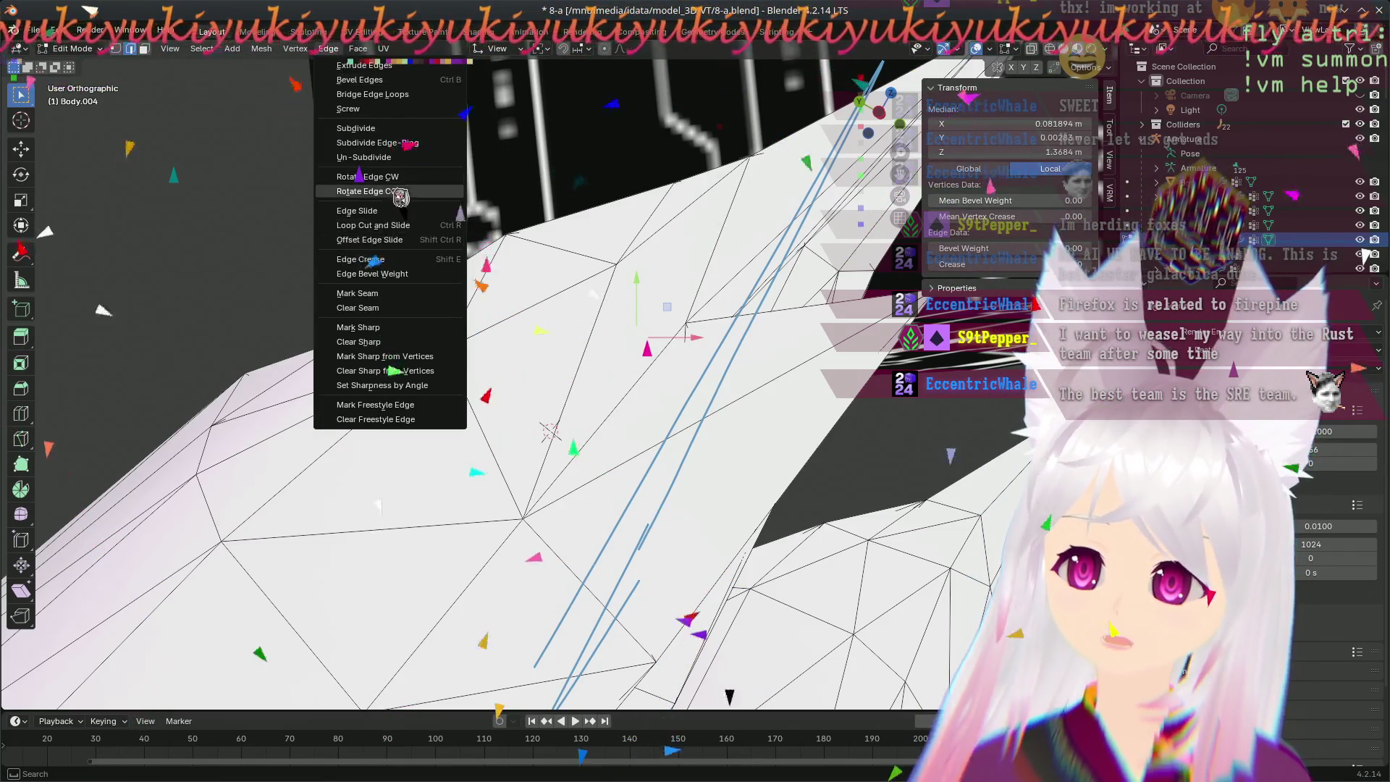
- Rotate the selected ear edge CCW, then move a neighbouring vertex into place
left_click(396, 196)
mouse_move(396, 197)
middle_mouse_down()
mouse_move(375, 452)
mouse_move(549, 357)
mouse_move(746, 365)
middle_mouse_up()
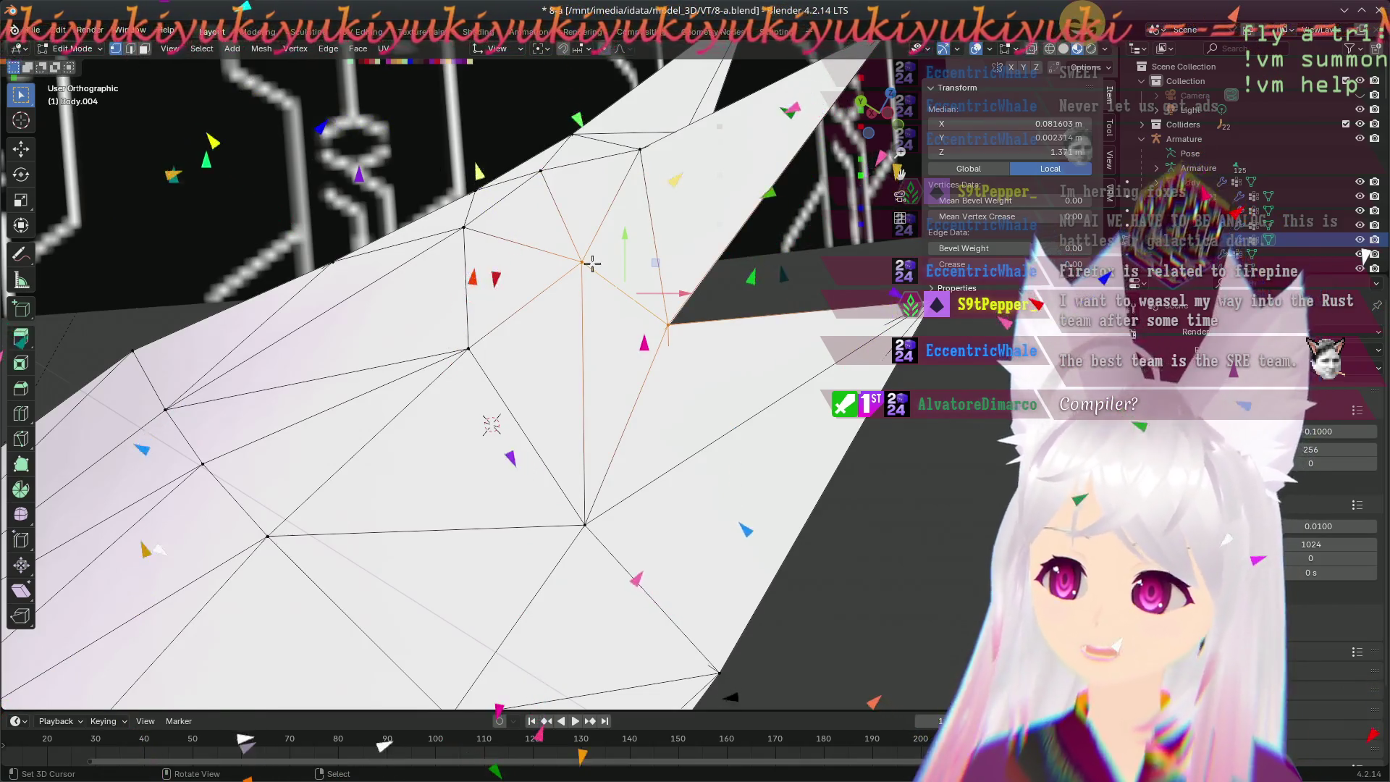
key("g")
left_click(596, 296)
mouse_move(597, 295)
middle_mouse_down()
mouse_move(266, 388)
mouse_move(522, 377)
middle_mouse_up()
- Grab further ear vertices from new angles and confirm two of the moves
key("g")
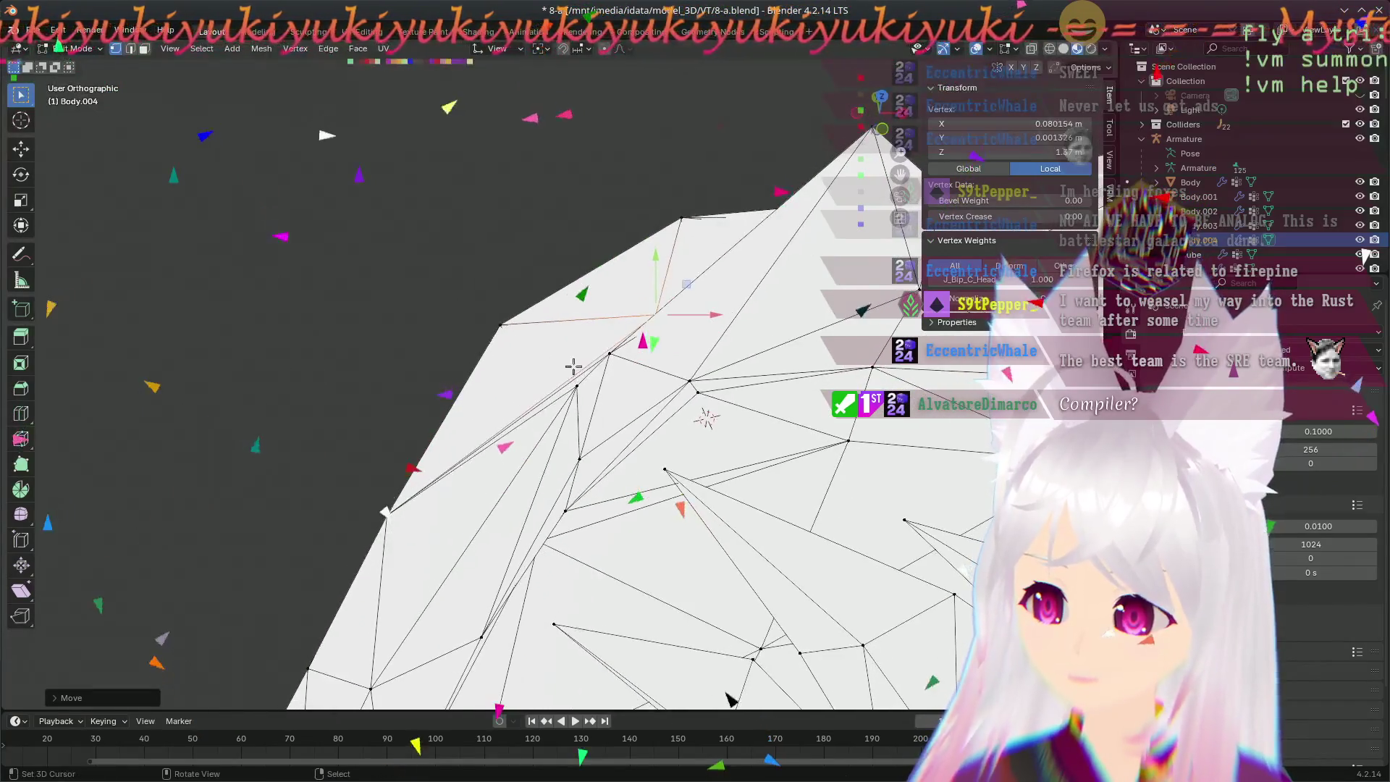
middle_click_drag(686, 385, 583, 360)
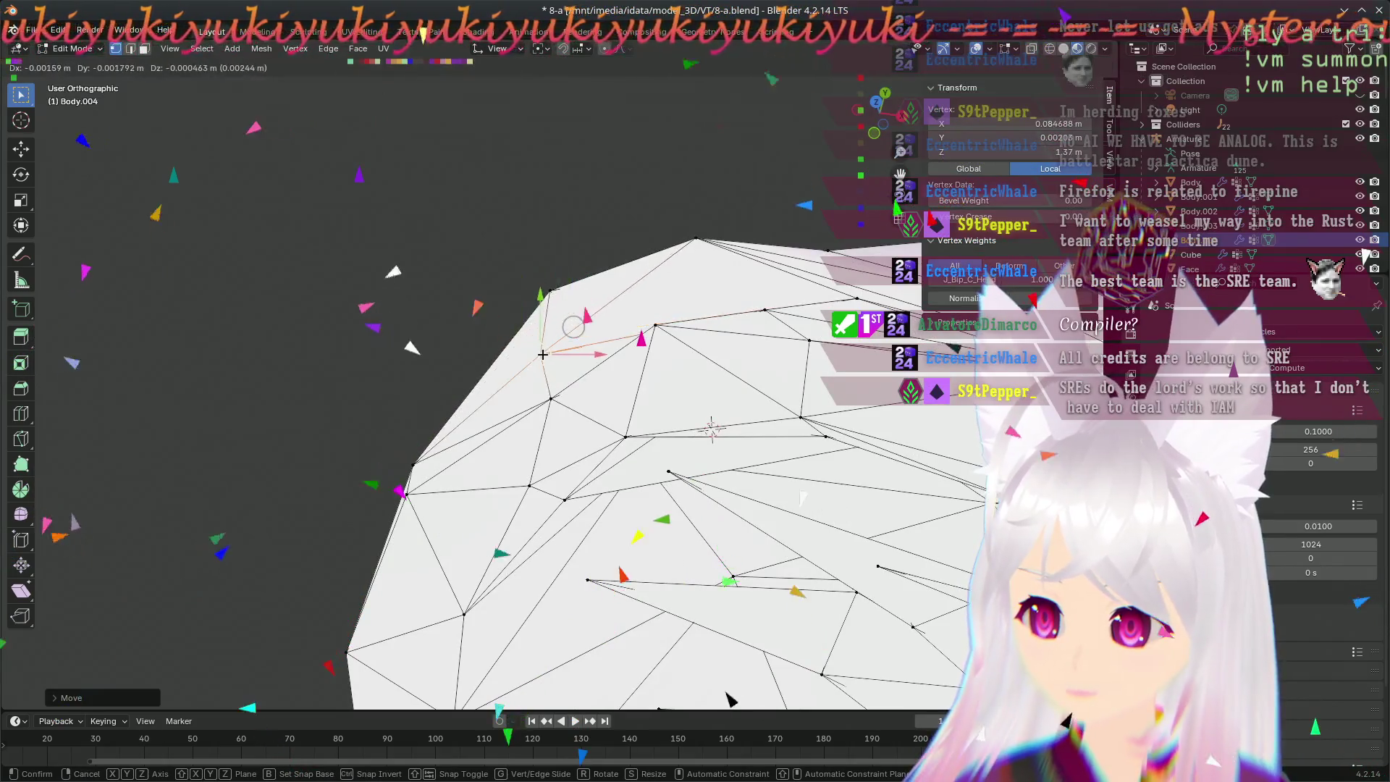
middle_click_drag(537, 354, 674, 248)
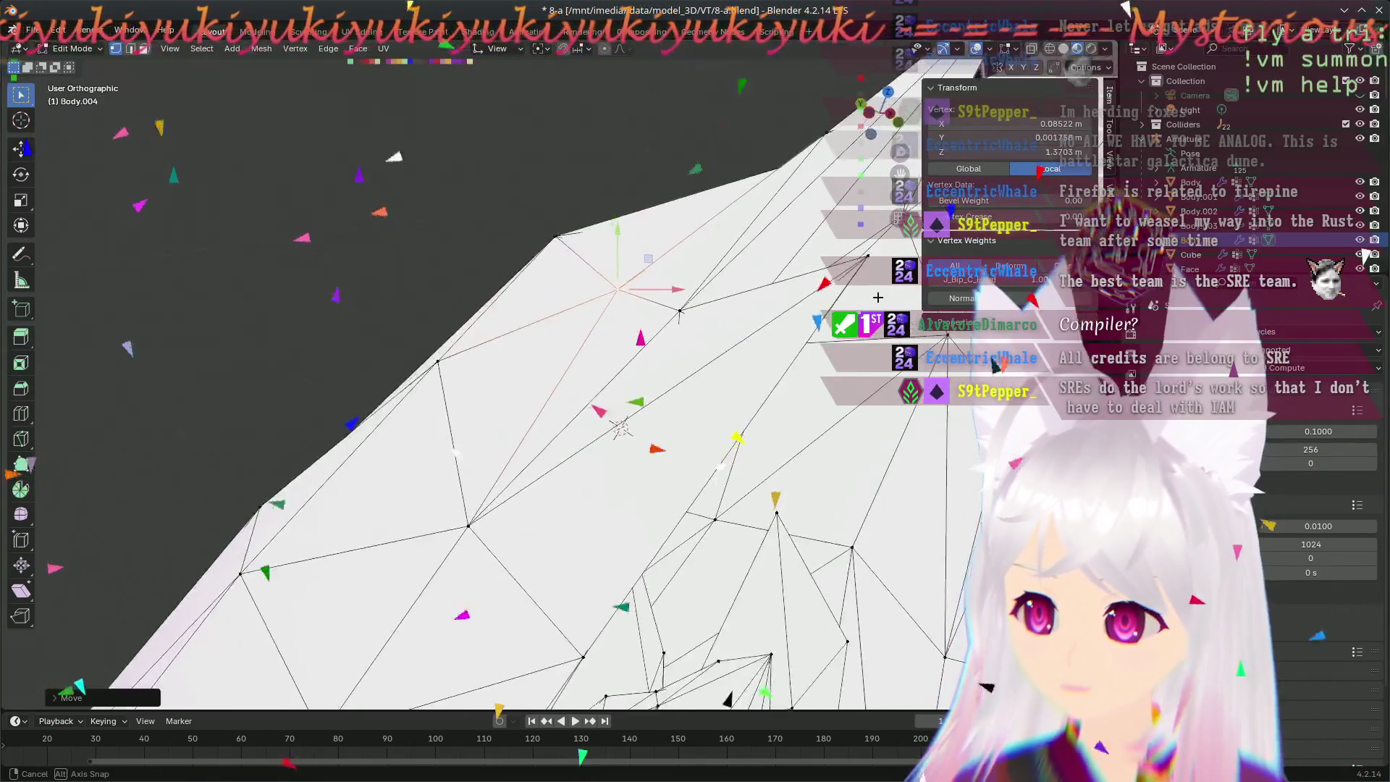
mouse_move(675, 248)
middle_mouse_down()
mouse_move(401, 250)
mouse_move(627, 499)
mouse_move(521, 417)
mouse_move(478, 485)
mouse_move(520, 535)
mouse_move(467, 458)
middle_mouse_up()
key("g")
left_click(401, 251)
left_click(527, 402)
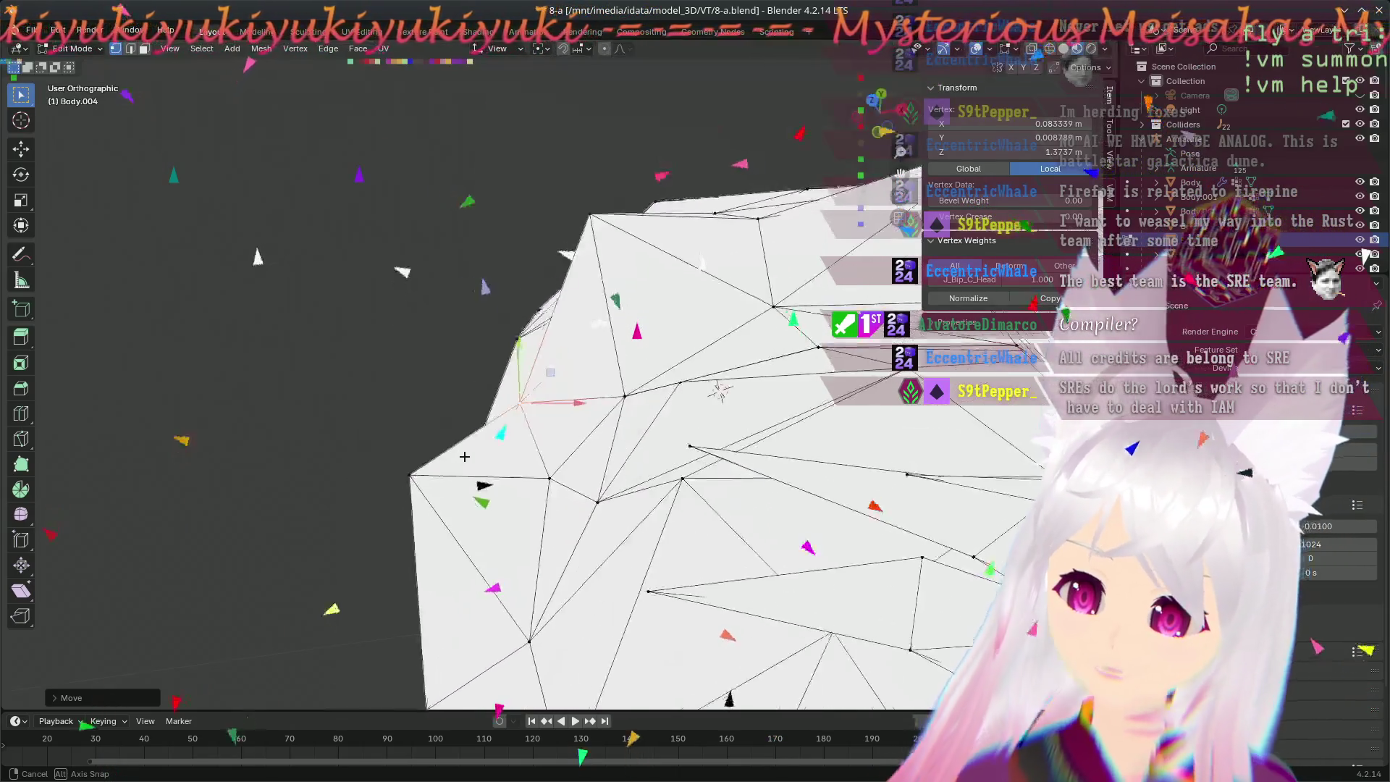
- Repeatedly grab the ear's corner vertex while circling its lower corner
key("g")
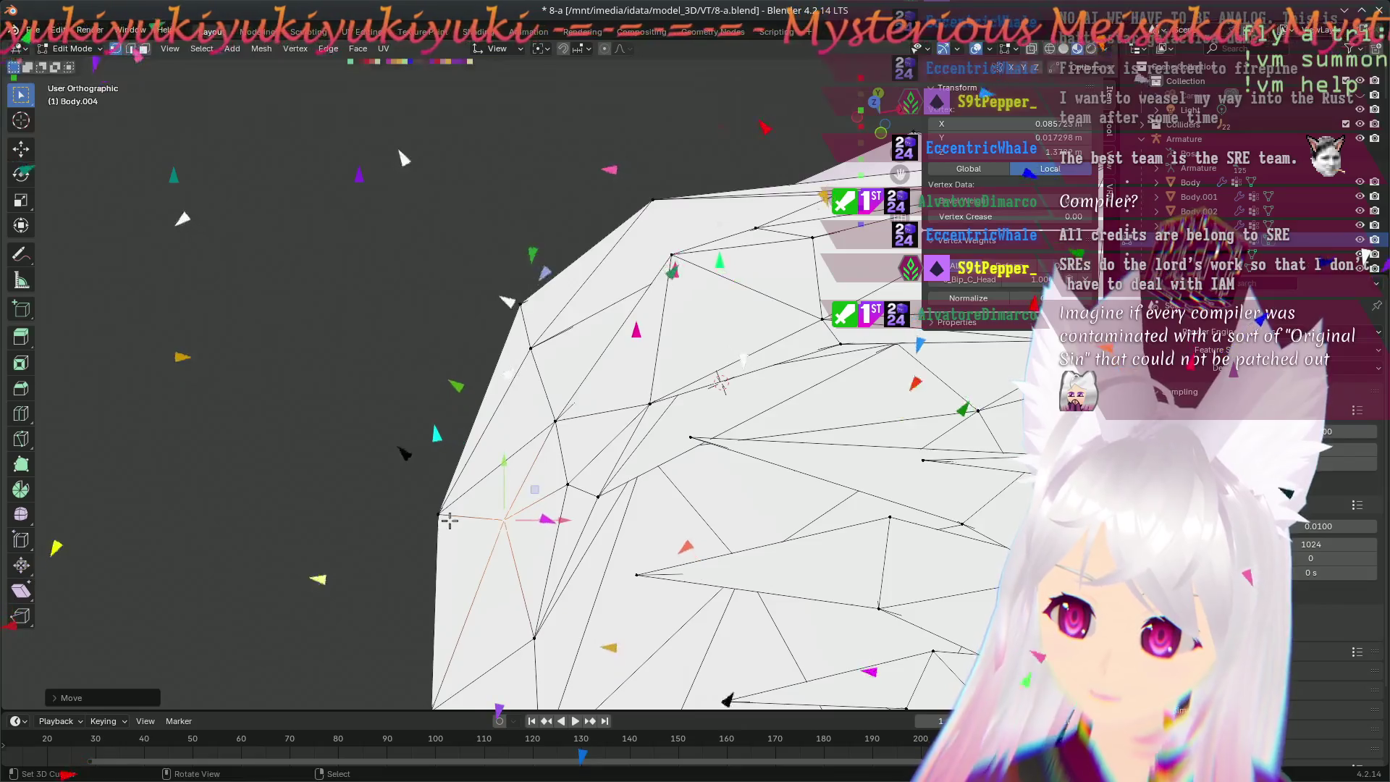
middle_click_drag(449, 522, 500, 463)
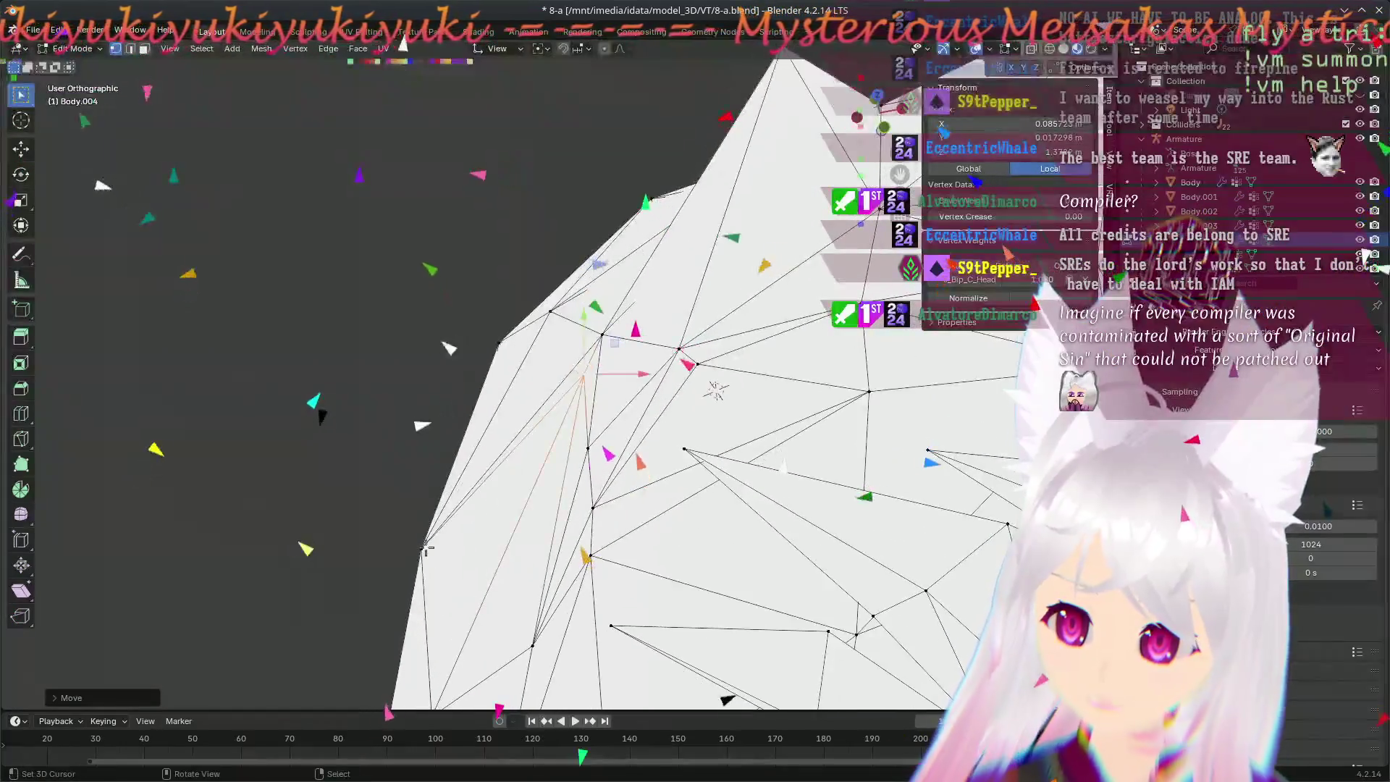
key("g")
mouse_move(547, 594)
middle_mouse_down()
mouse_move(488, 539)
mouse_move(543, 590)
middle_mouse_up()
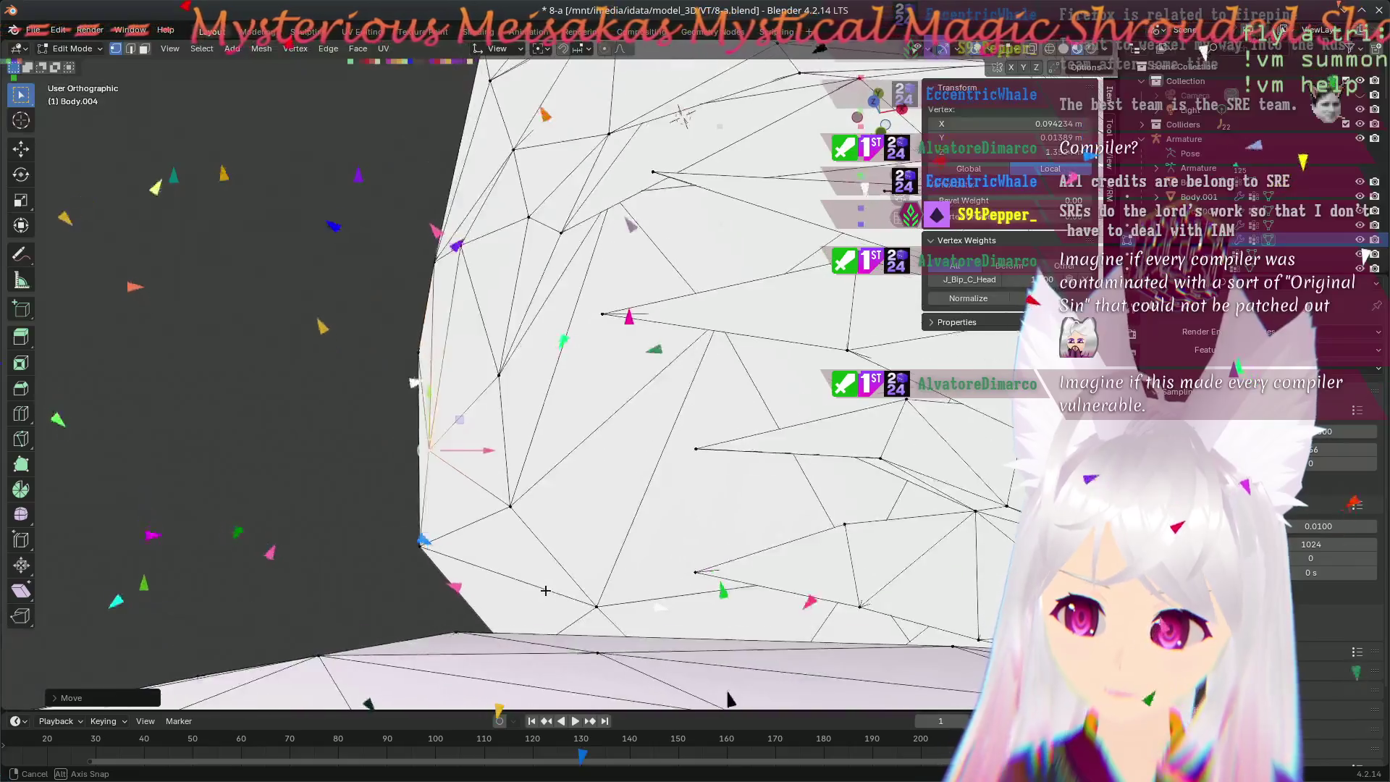
key("g")
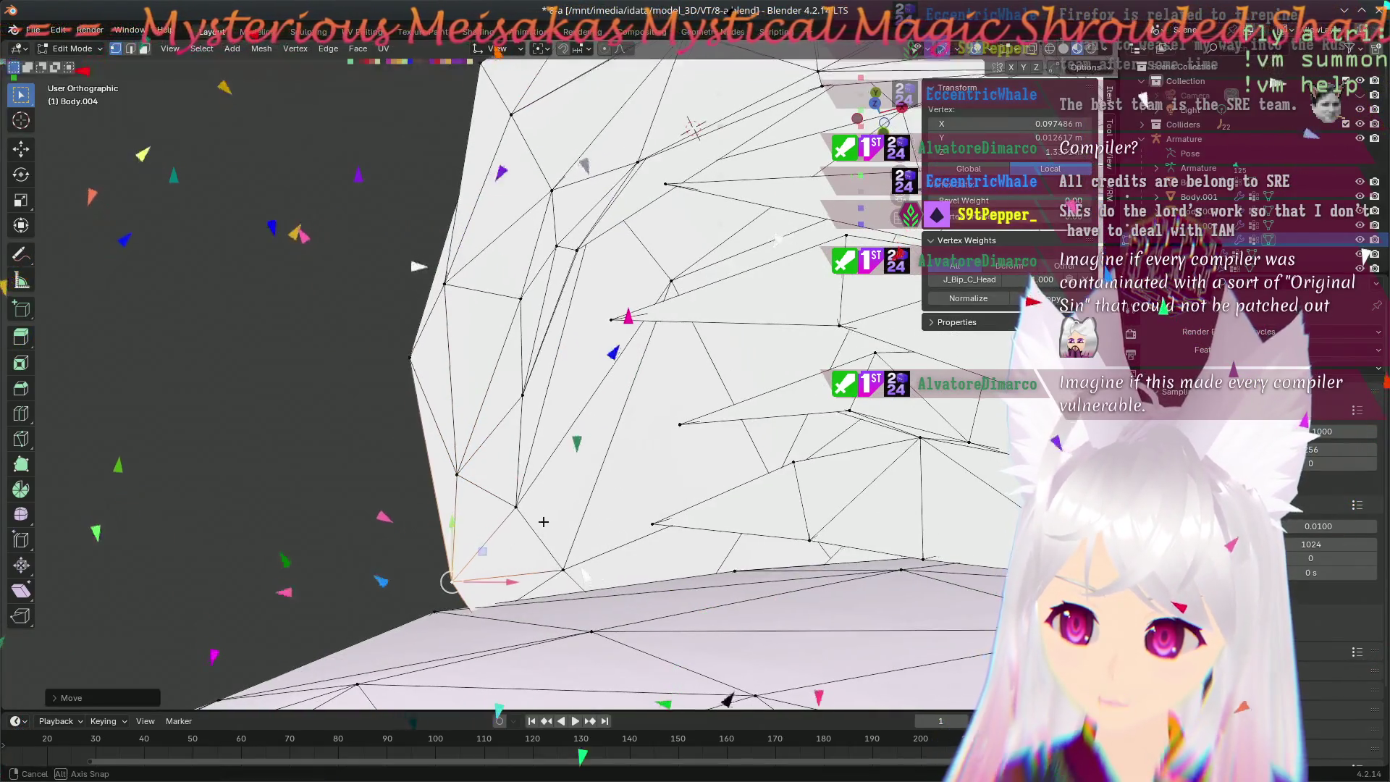
middle_click_drag(543, 521, 512, 508)
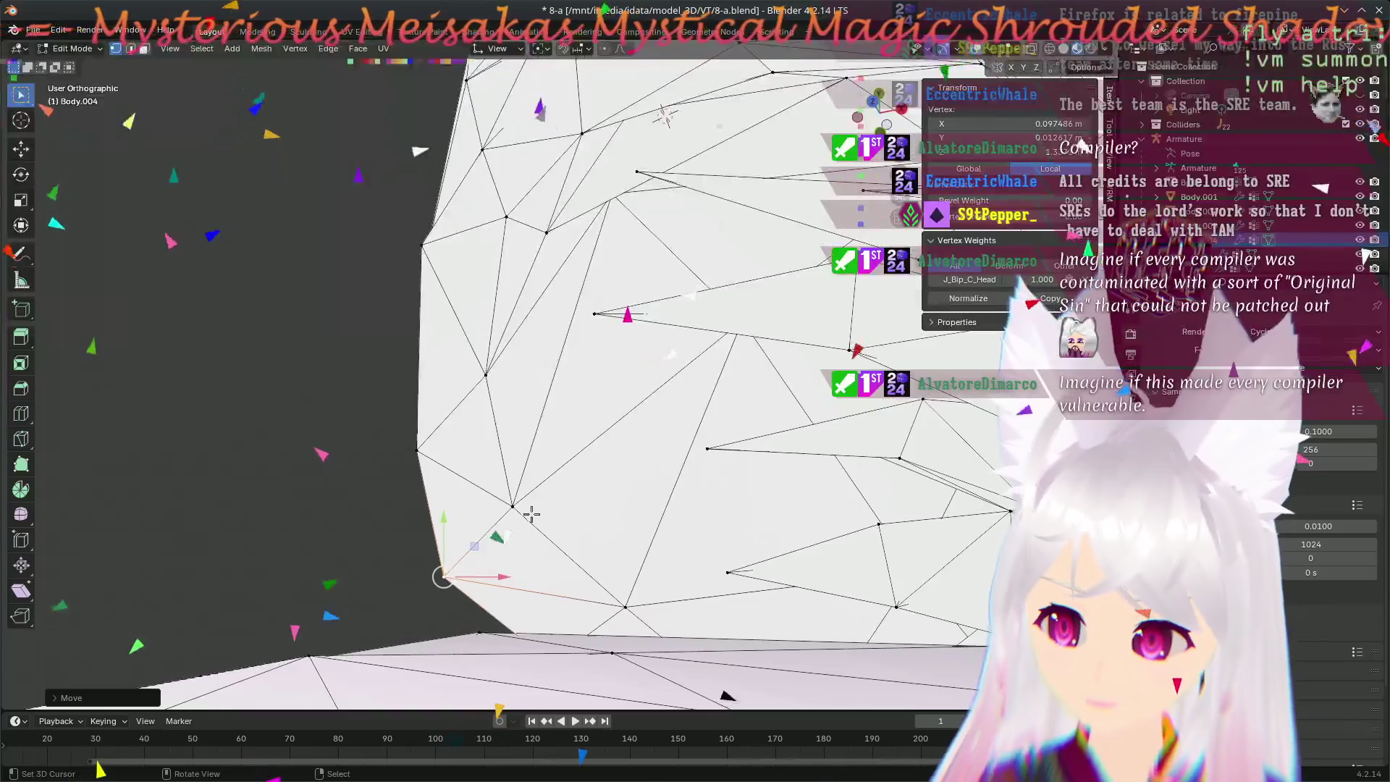
middle_click_drag(535, 521, 516, 530)
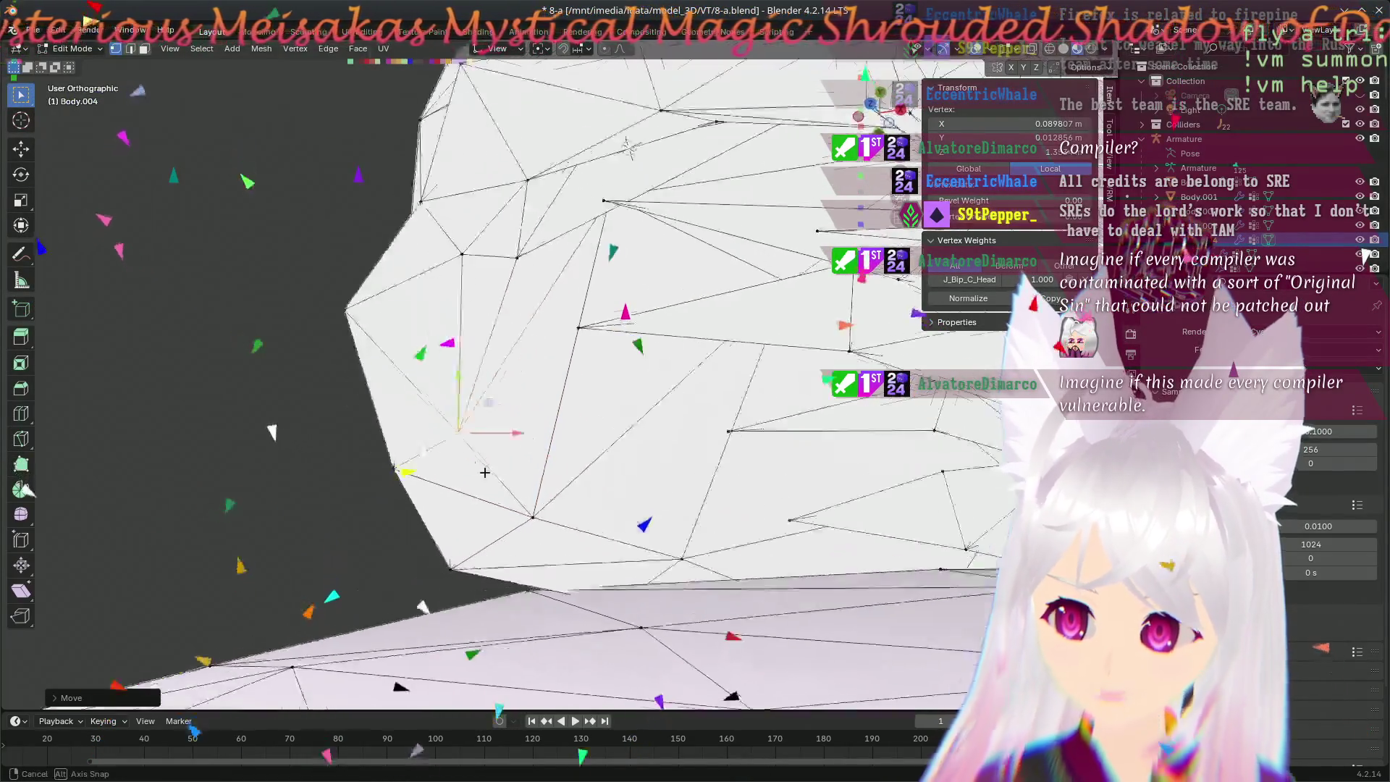
- Orbit down toward the ear's base to review the reshaped outline
mouse_move(492, 477)
middle_mouse_down()
mouse_move(445, 404)
mouse_move(505, 423)
middle_mouse_up()
middle_click_drag(572, 496, 603, 462)
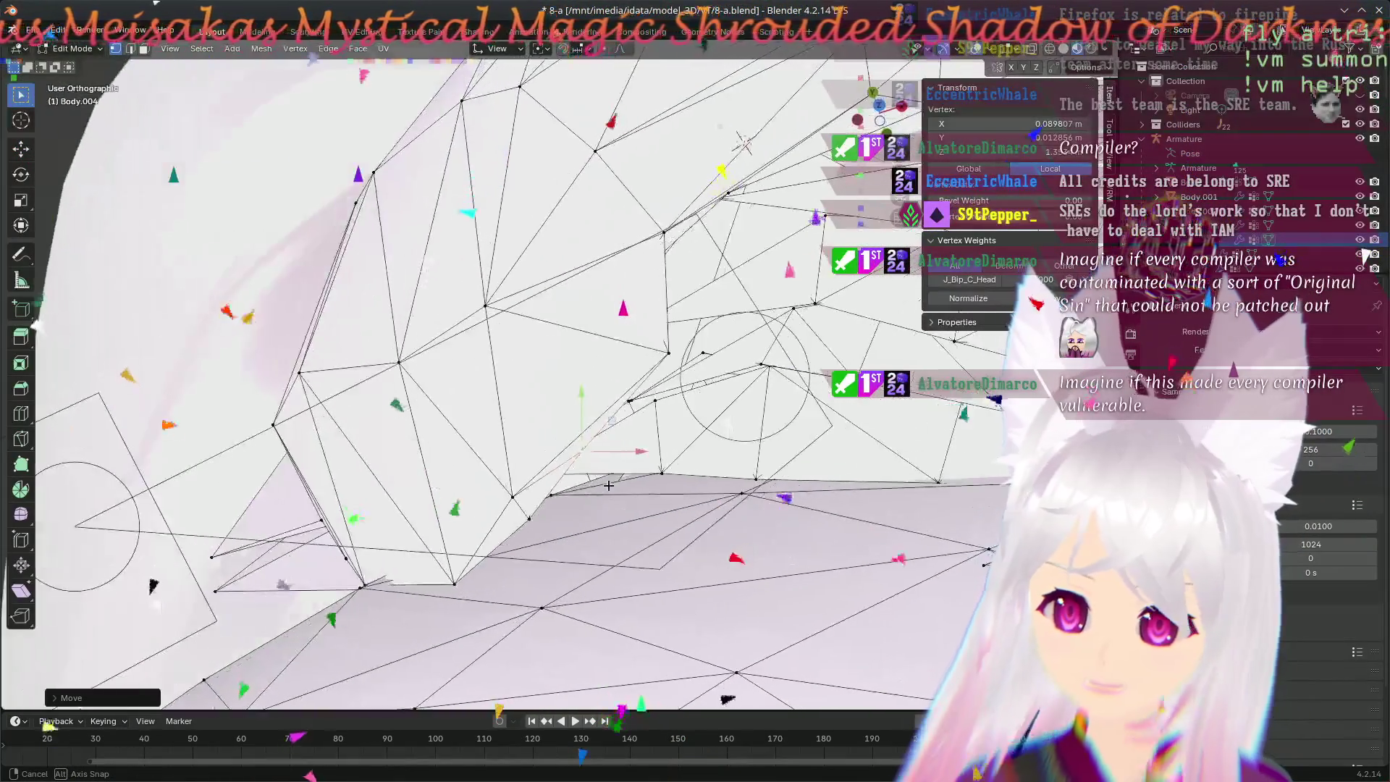
mouse_move(602, 462)
middle_mouse_down()
mouse_move(417, 448)
mouse_move(316, 403)
middle_mouse_up()
mouse_move(297, 449)
middle_mouse_down()
mouse_move(361, 442)
mouse_move(375, 467)
middle_mouse_up()
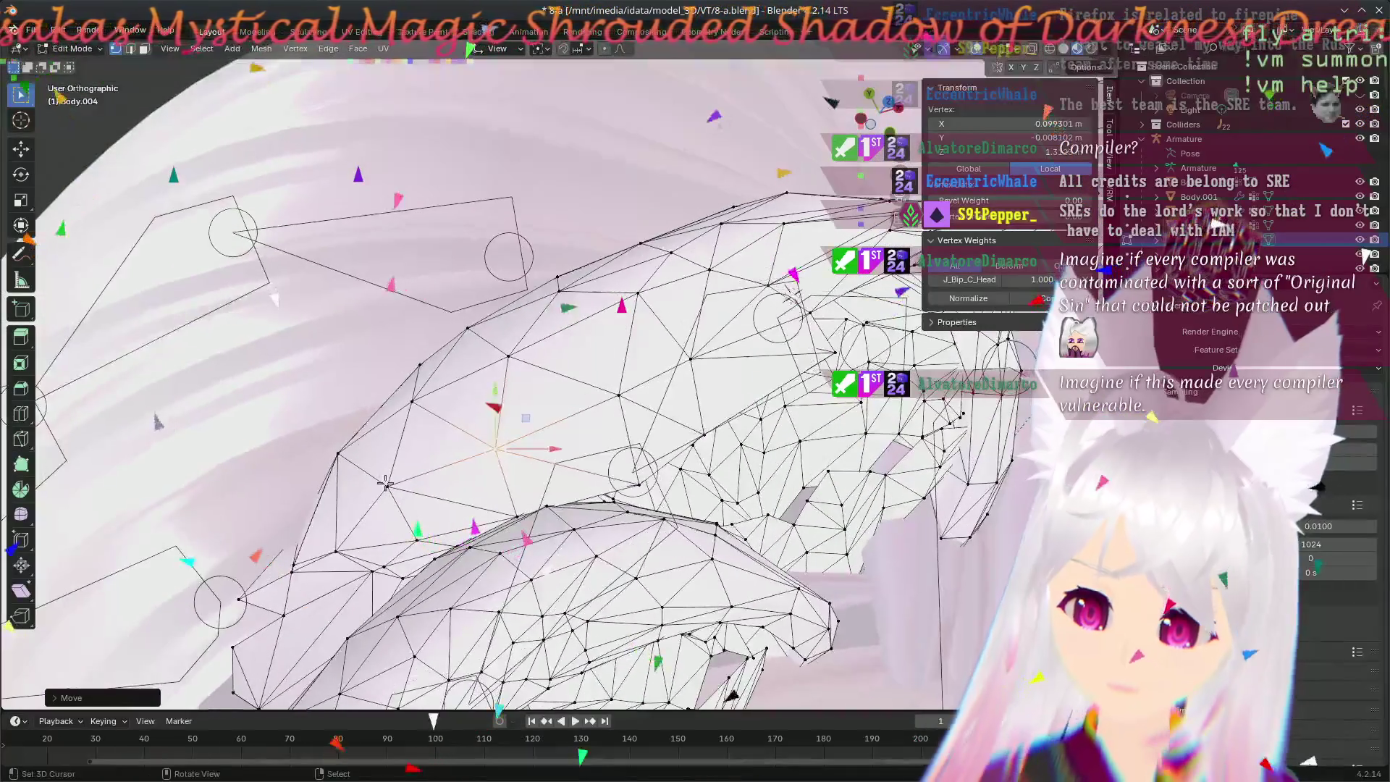
- Move one ear vertex and orbit around the ear's outline to check it
key("g")
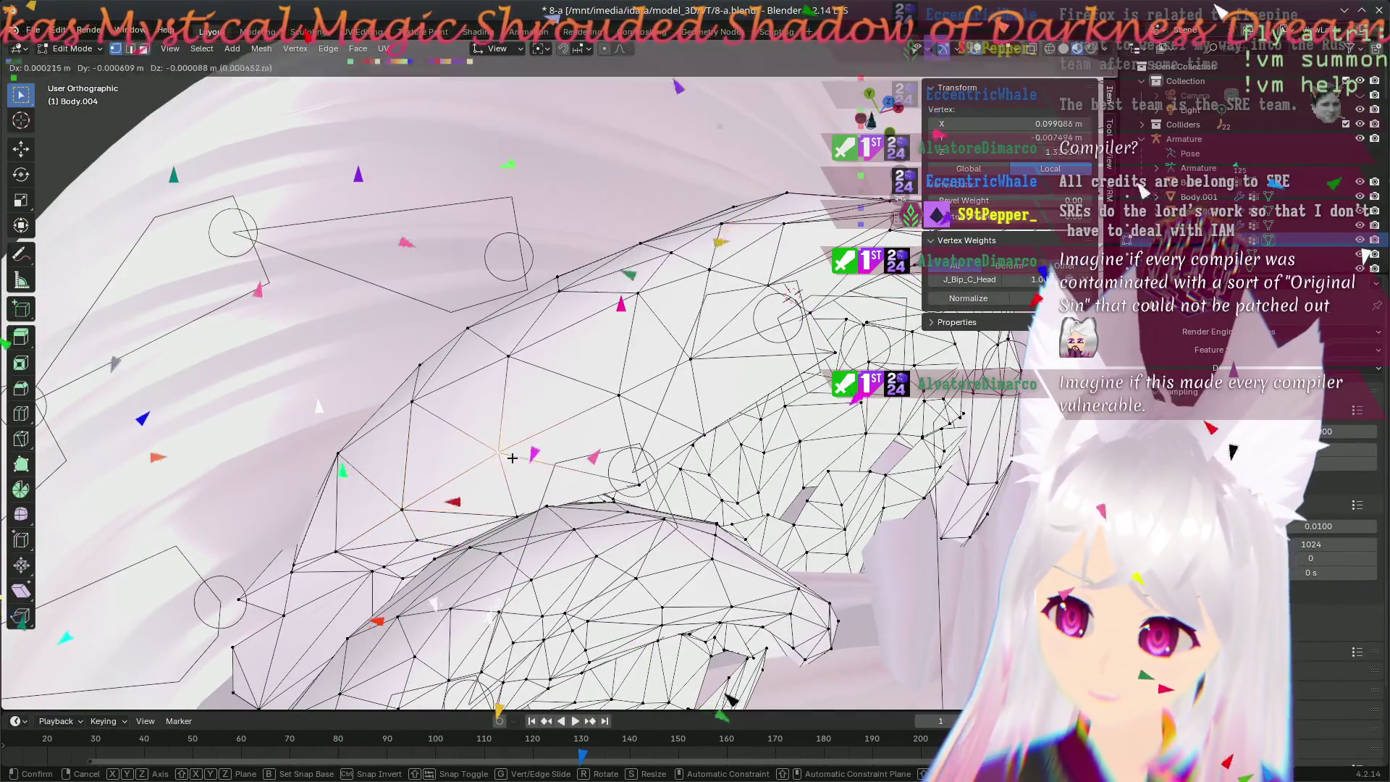
left_click(521, 460)
mouse_move(522, 460)
middle_mouse_down()
mouse_move(358, 513)
mouse_move(601, 420)
middle_mouse_up()
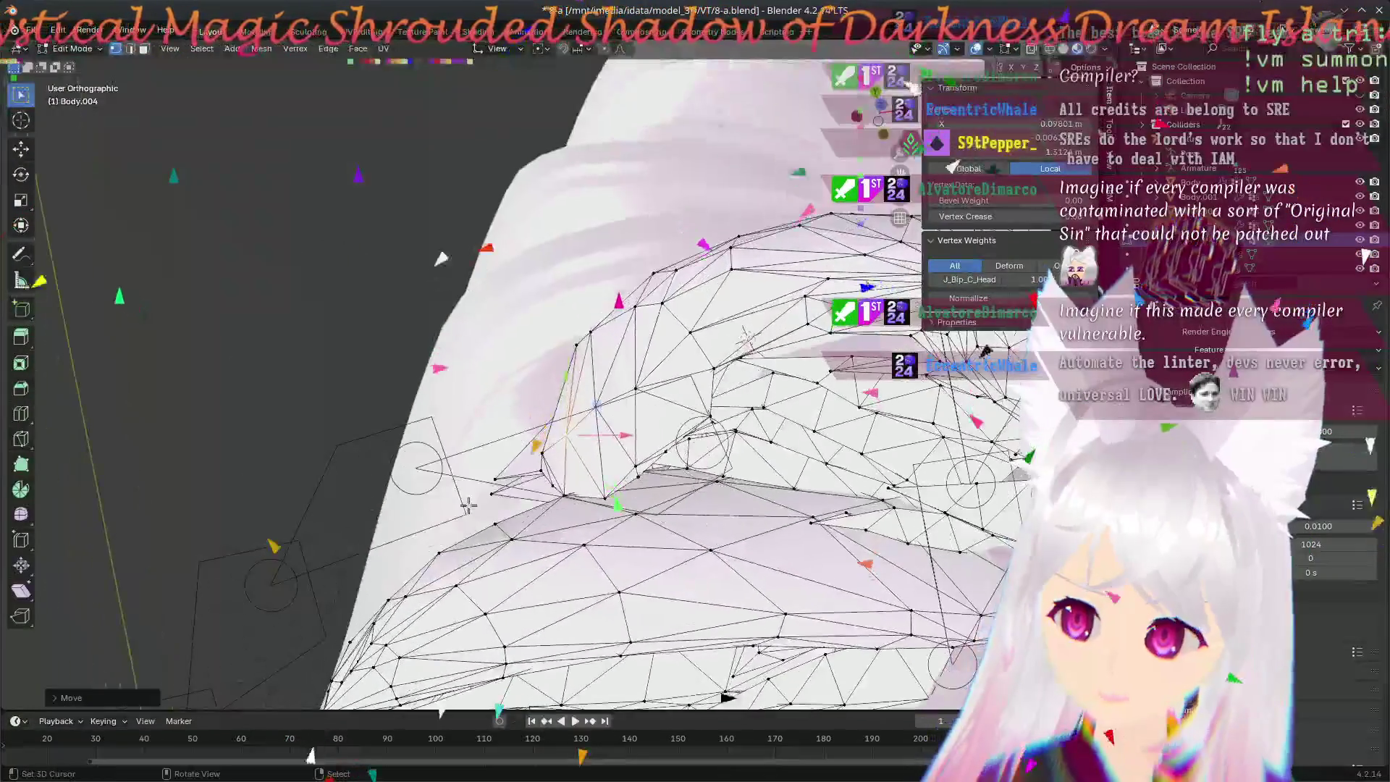
mouse_move(600, 419)
middle_mouse_down()
mouse_move(529, 511)
mouse_move(617, 499)
middle_mouse_up()
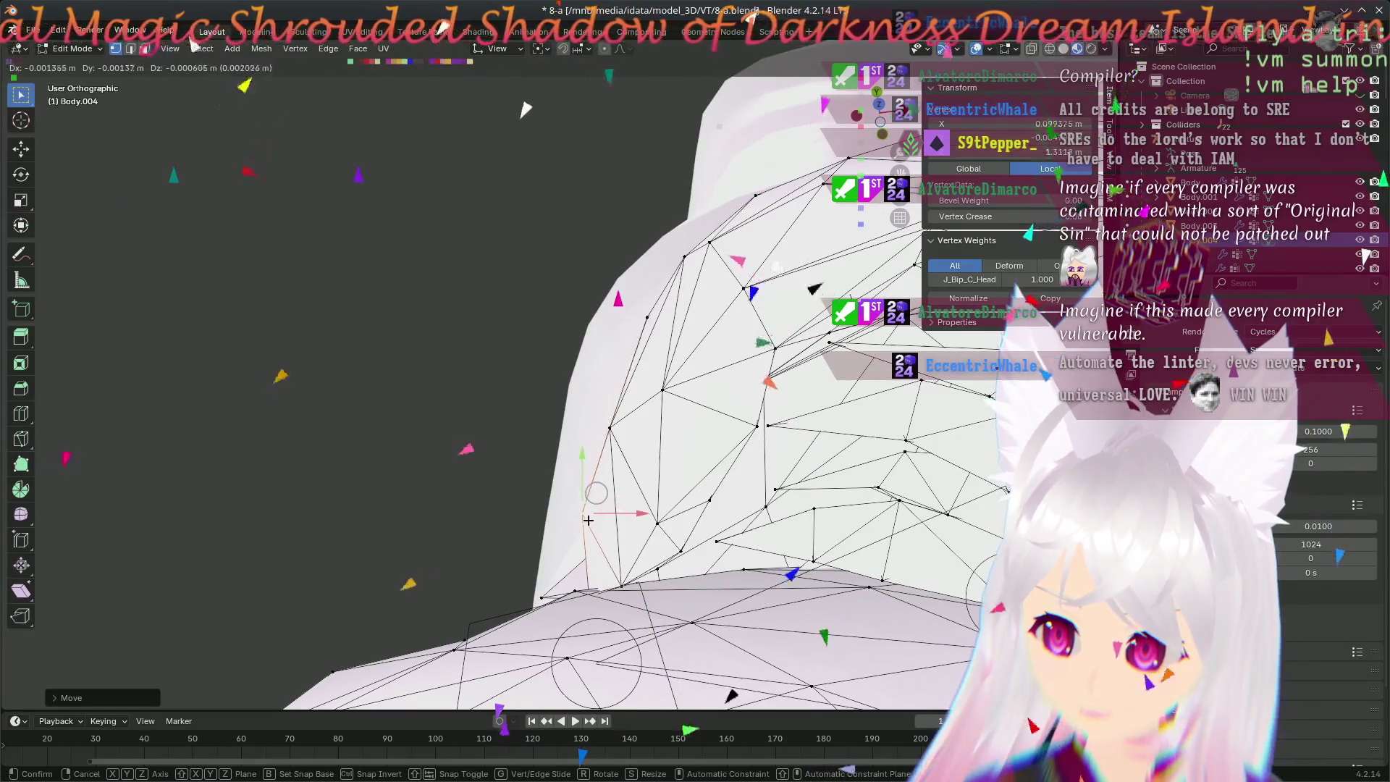
mouse_move(588, 520)
middle_mouse_down()
mouse_move(648, 479)
mouse_move(611, 447)
mouse_move(695, 445)
middle_mouse_up()
- Confirm two more quick vertex moves along the ear edge
key("g")
left_click(611, 474)
key("g")
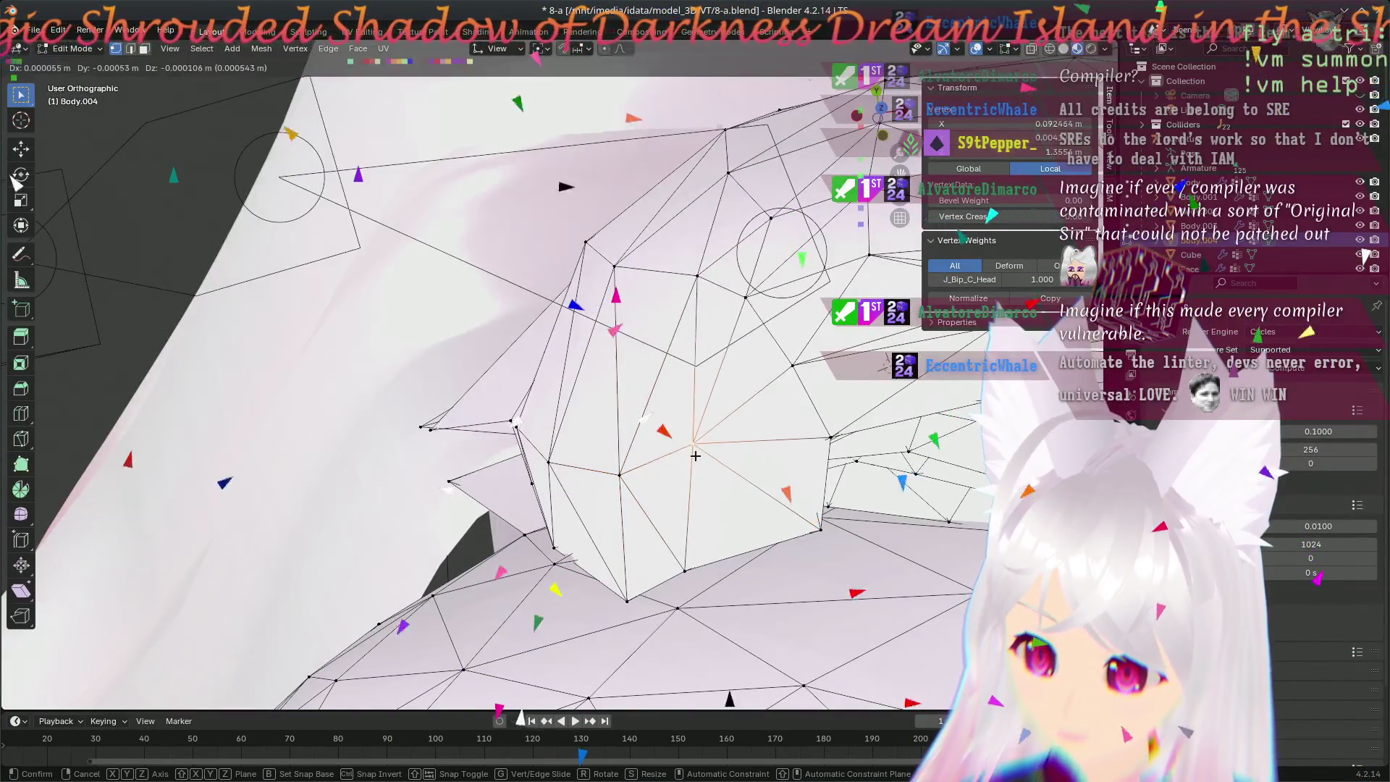
left_click(699, 493)
middle_click_drag(698, 493, 644, 368)
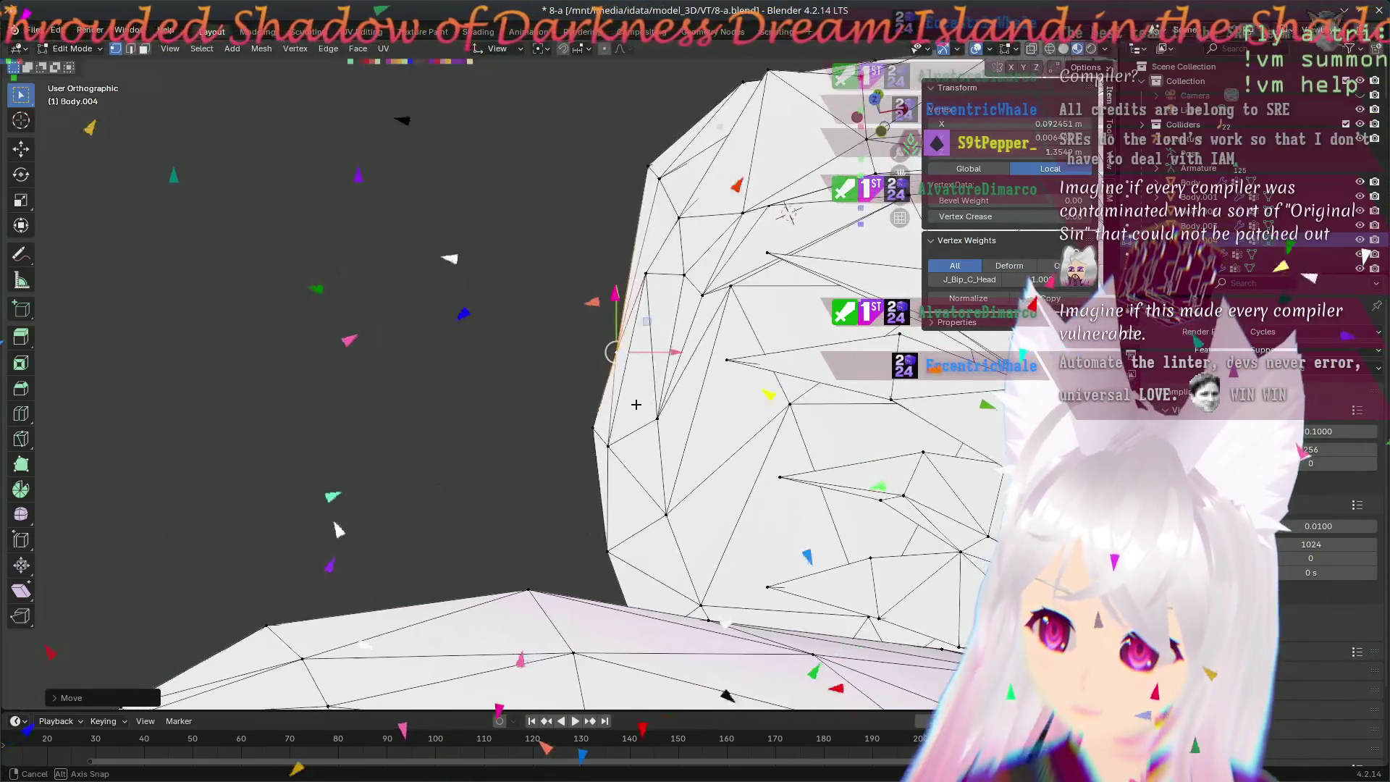
- Slide a vertex straight along the X axis, then inspect the reshaped ear
left_click_drag(673, 338, 659, 337)
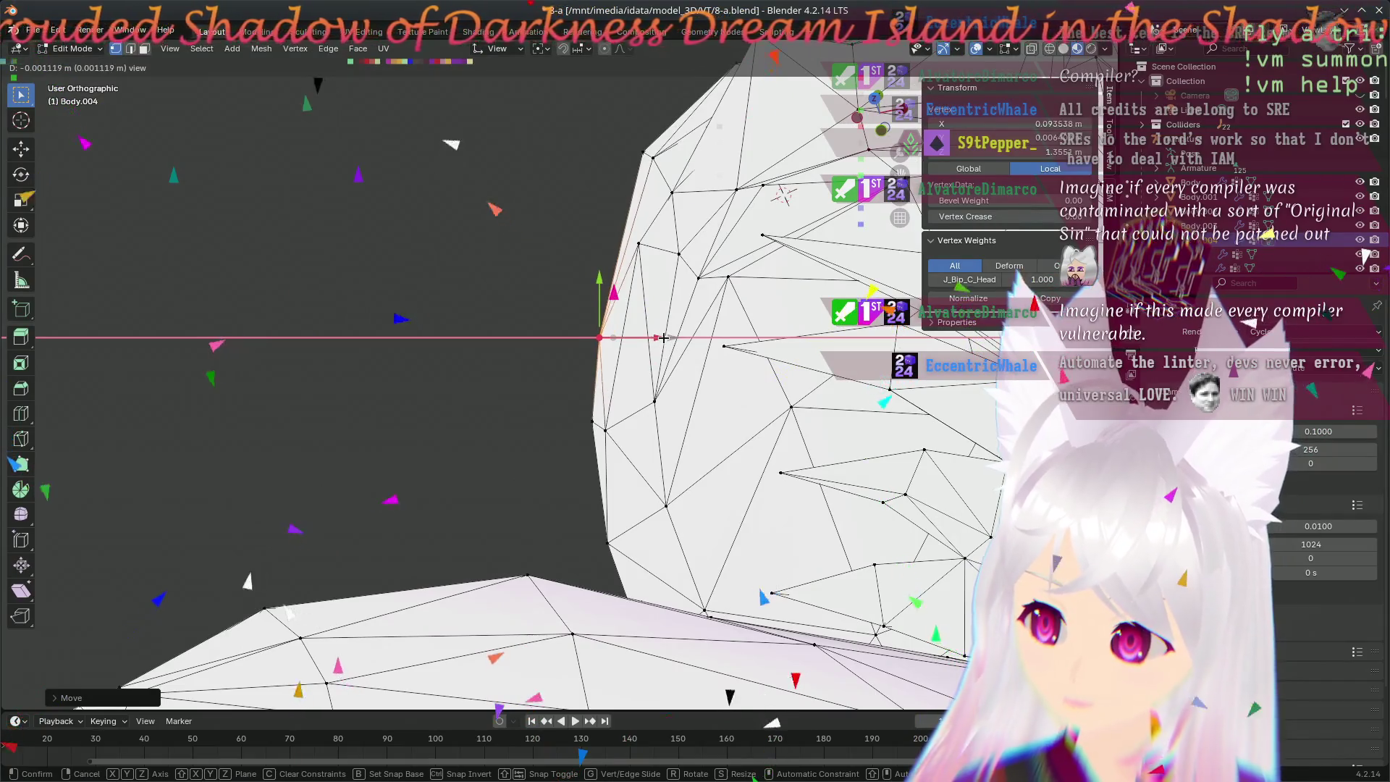
left_click(663, 338)
middle_click_drag(663, 339, 585, 450)
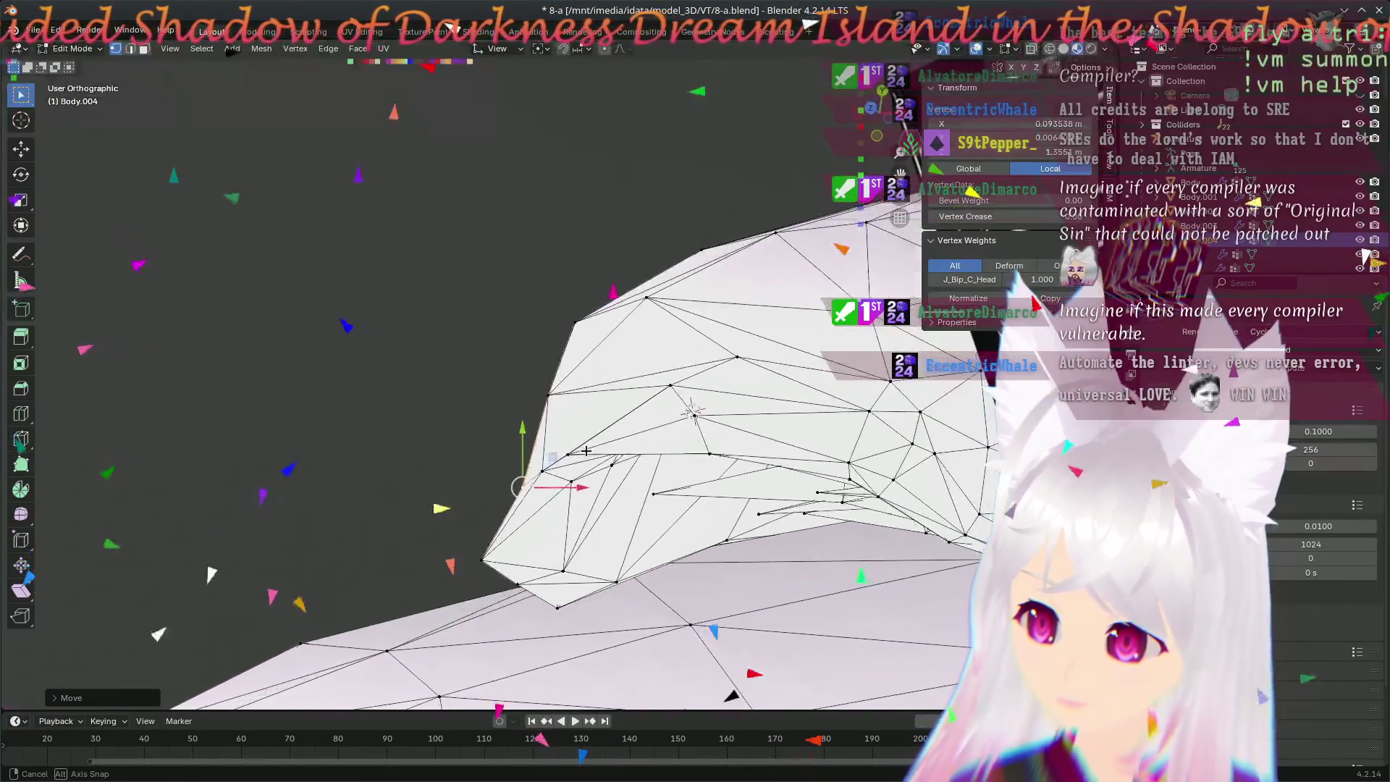
middle_click_drag(585, 449, 593, 442)
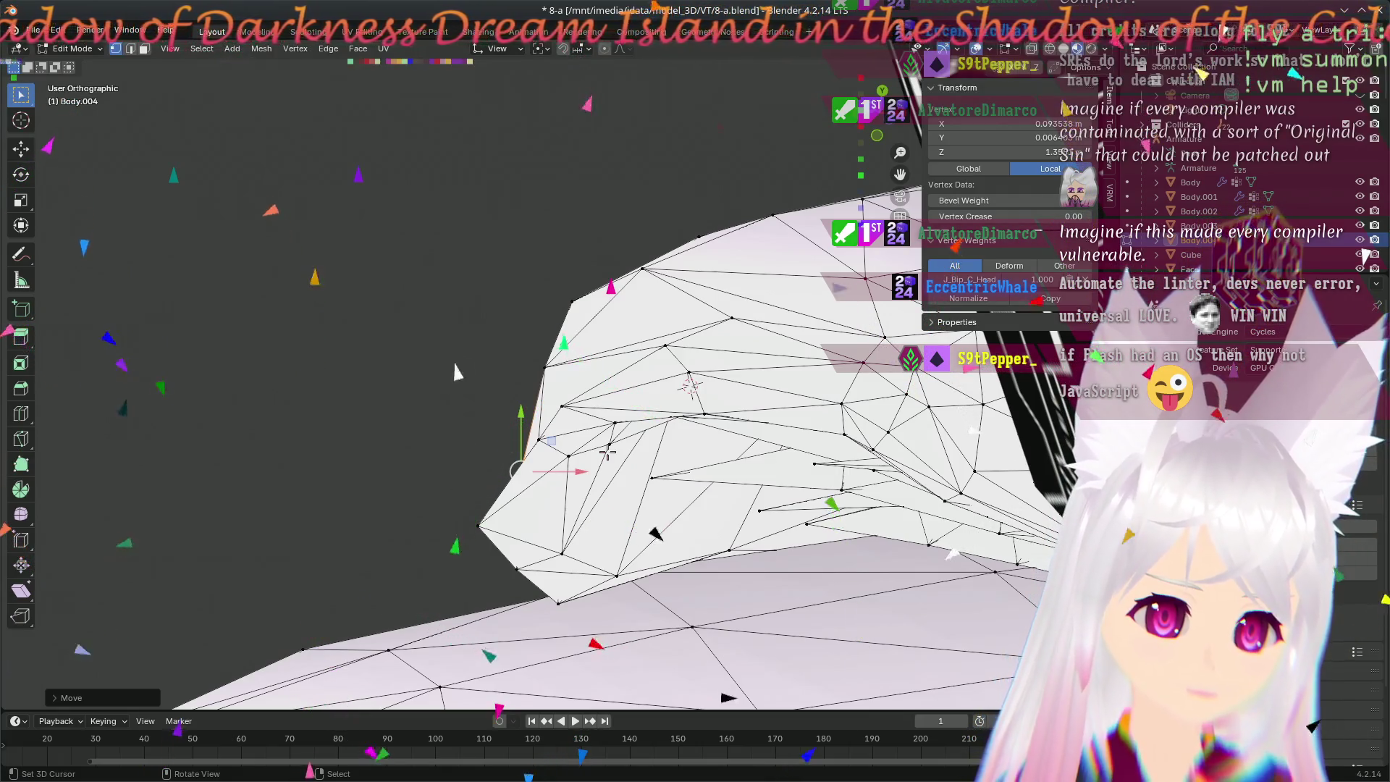
mouse_move(608, 455)
middle_mouse_down()
mouse_move(716, 347)
mouse_move(735, 523)
mouse_move(679, 103)
middle_mouse_up()
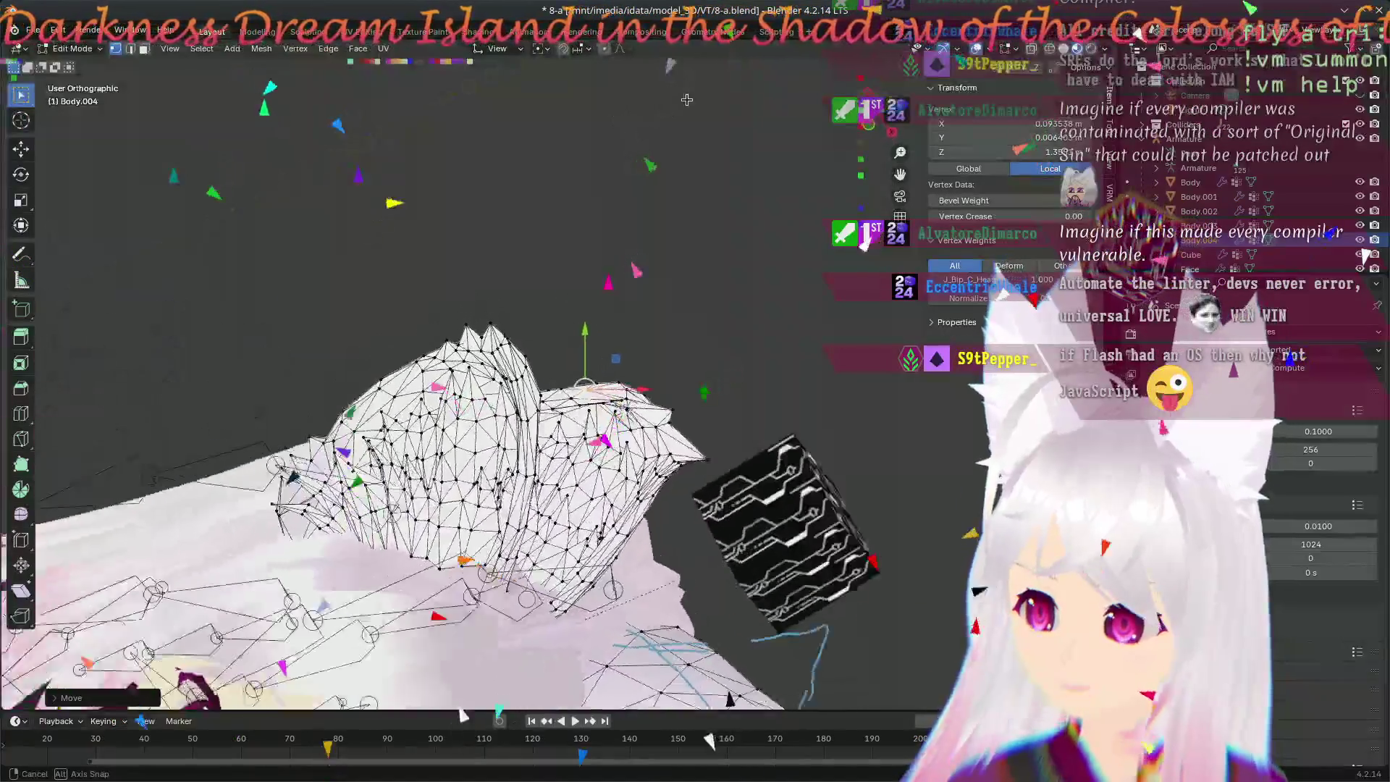
- Pull back from the ear and orbit the whole character into a rough front view
mouse_move(678, 104)
middle_mouse_down()
mouse_move(776, 295)
mouse_move(816, 521)
middle_mouse_up()
scroll(777, 295, "down", 5)
mouse_move(629, 617)
middle_mouse_down()
mouse_move(496, 477)
mouse_move(534, 648)
middle_mouse_up()
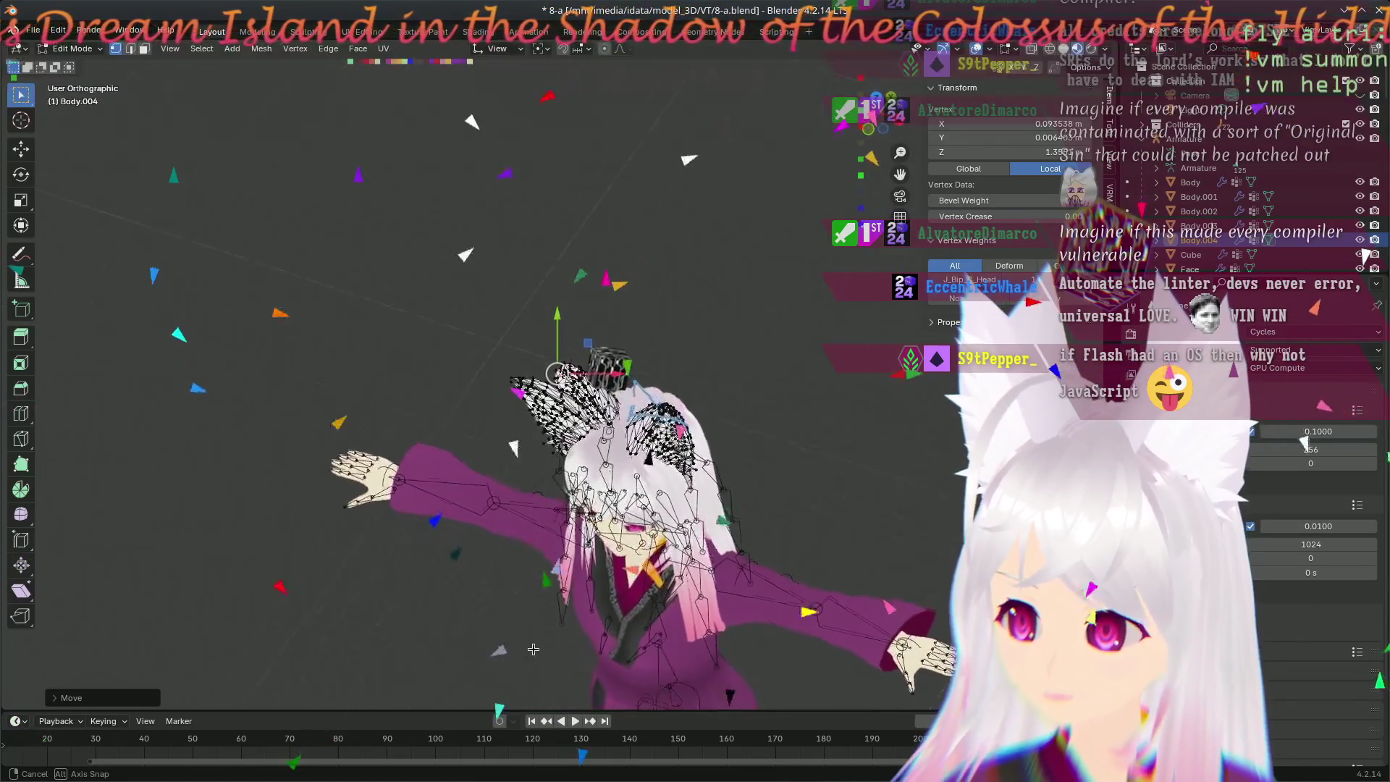
middle_click_drag(533, 649, 511, 609)
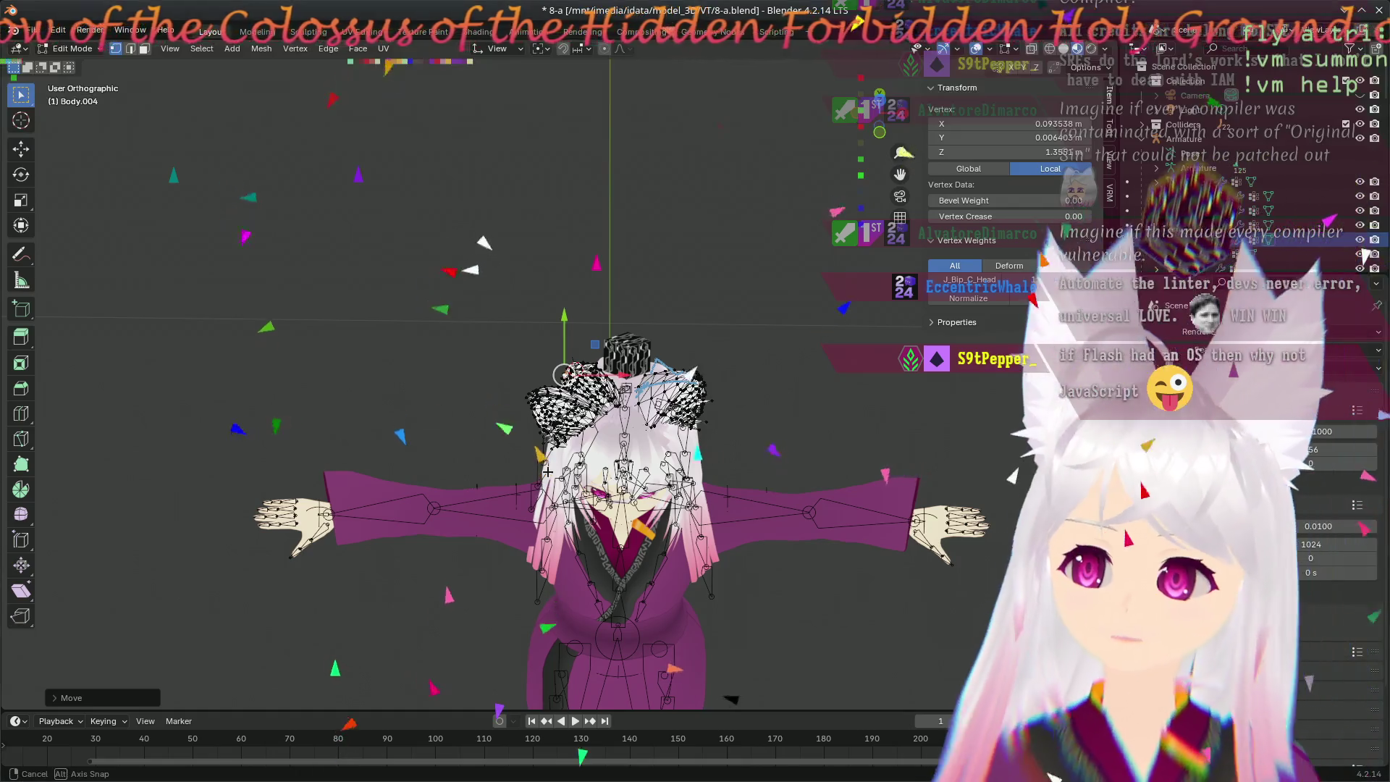
middle_click_drag(1033, 481, 955, 448)
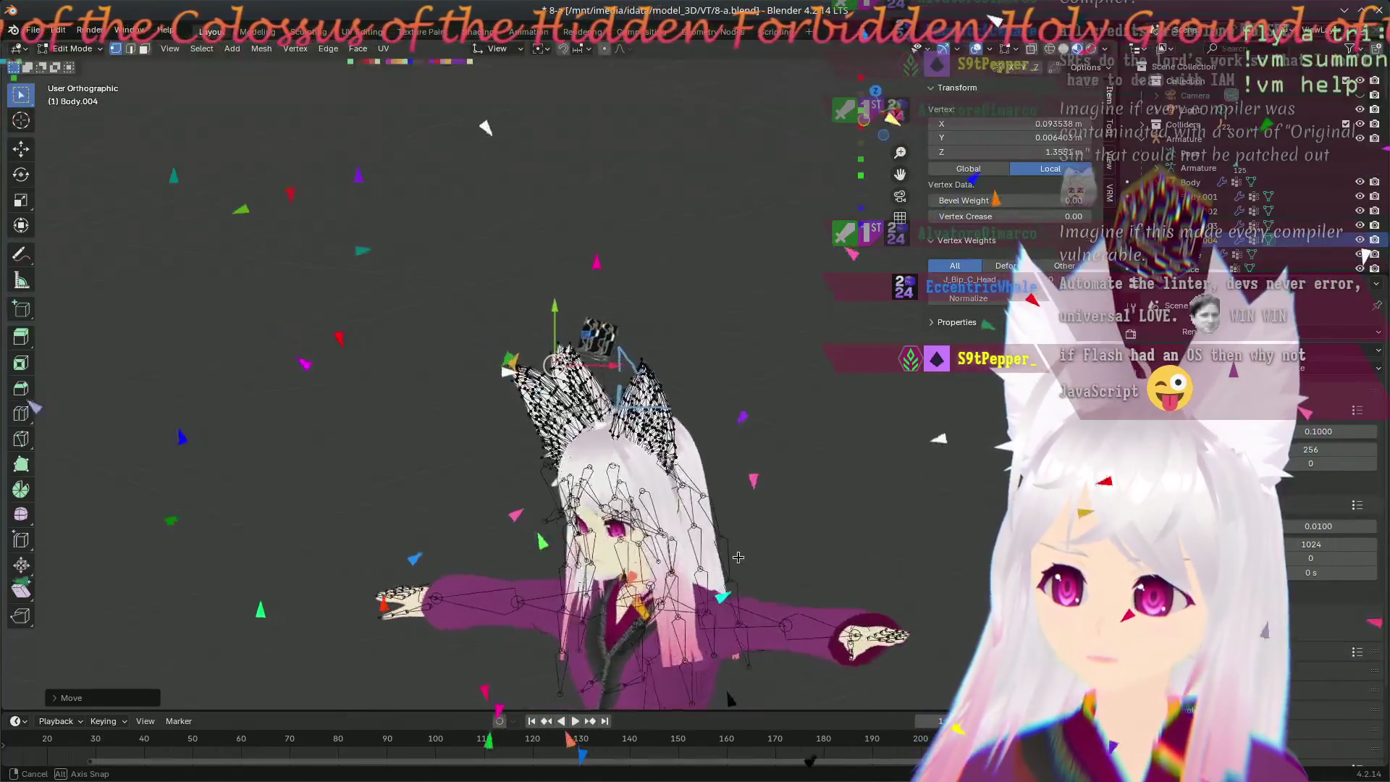
middle_click_drag(956, 449, 537, 457)
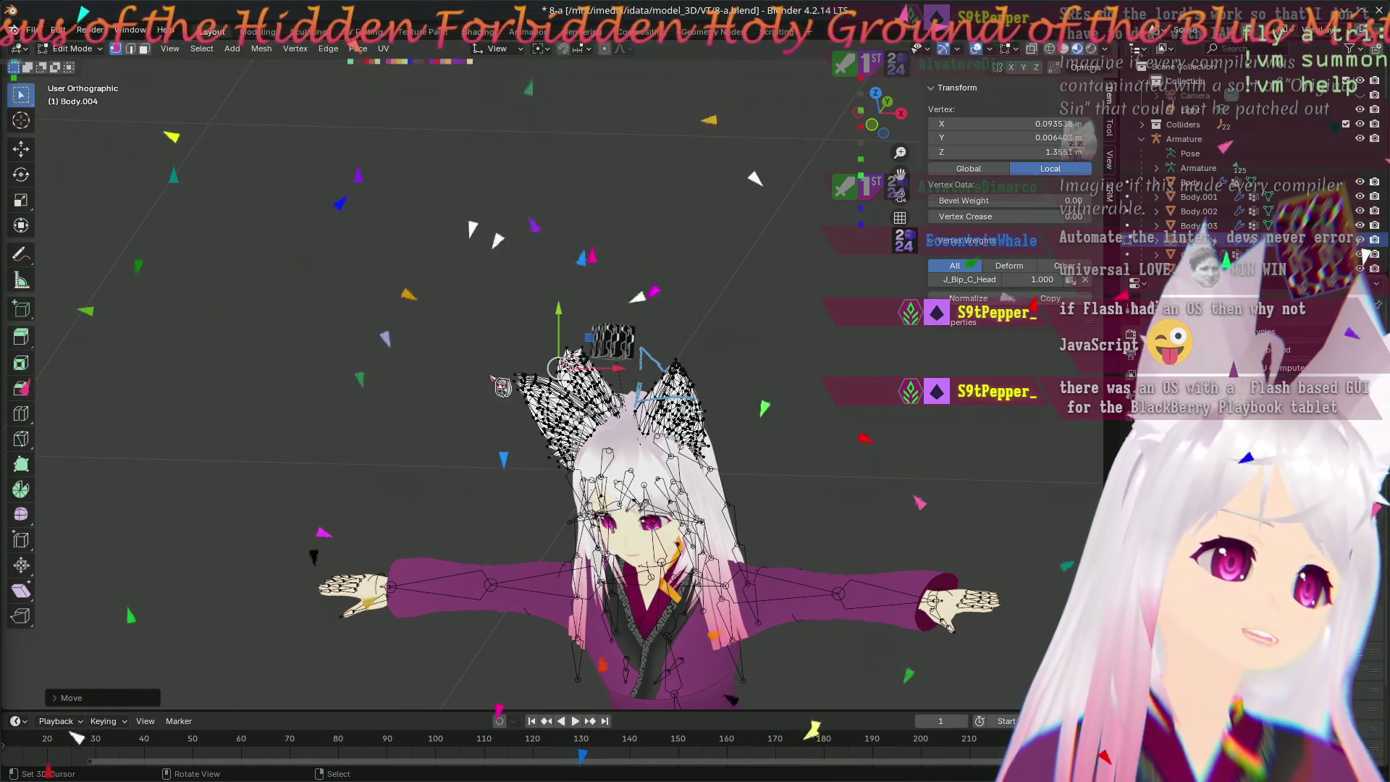
- Start a Y-locked hair vertex move, centre the head and switch to Front Orthographic
key("g")
key("y")
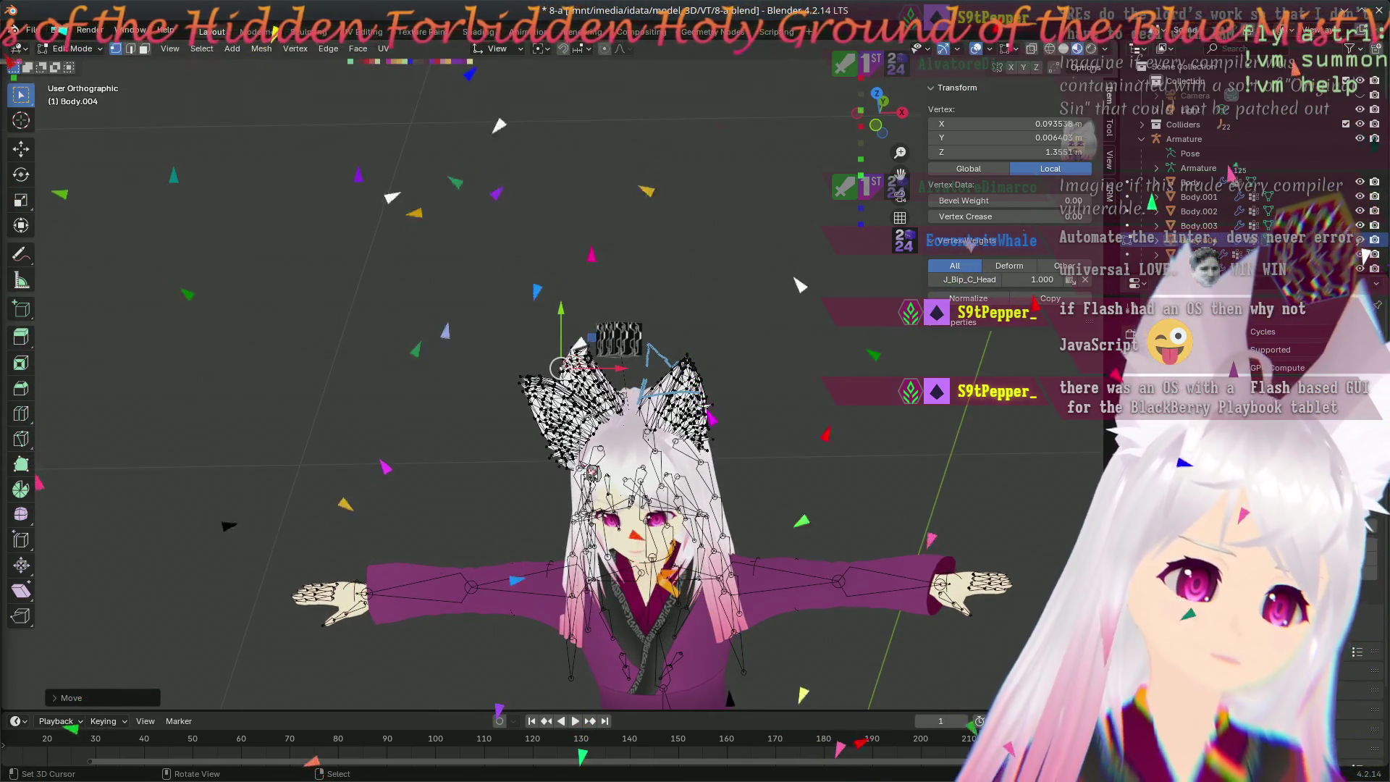
scroll(590, 473, "up", 1)
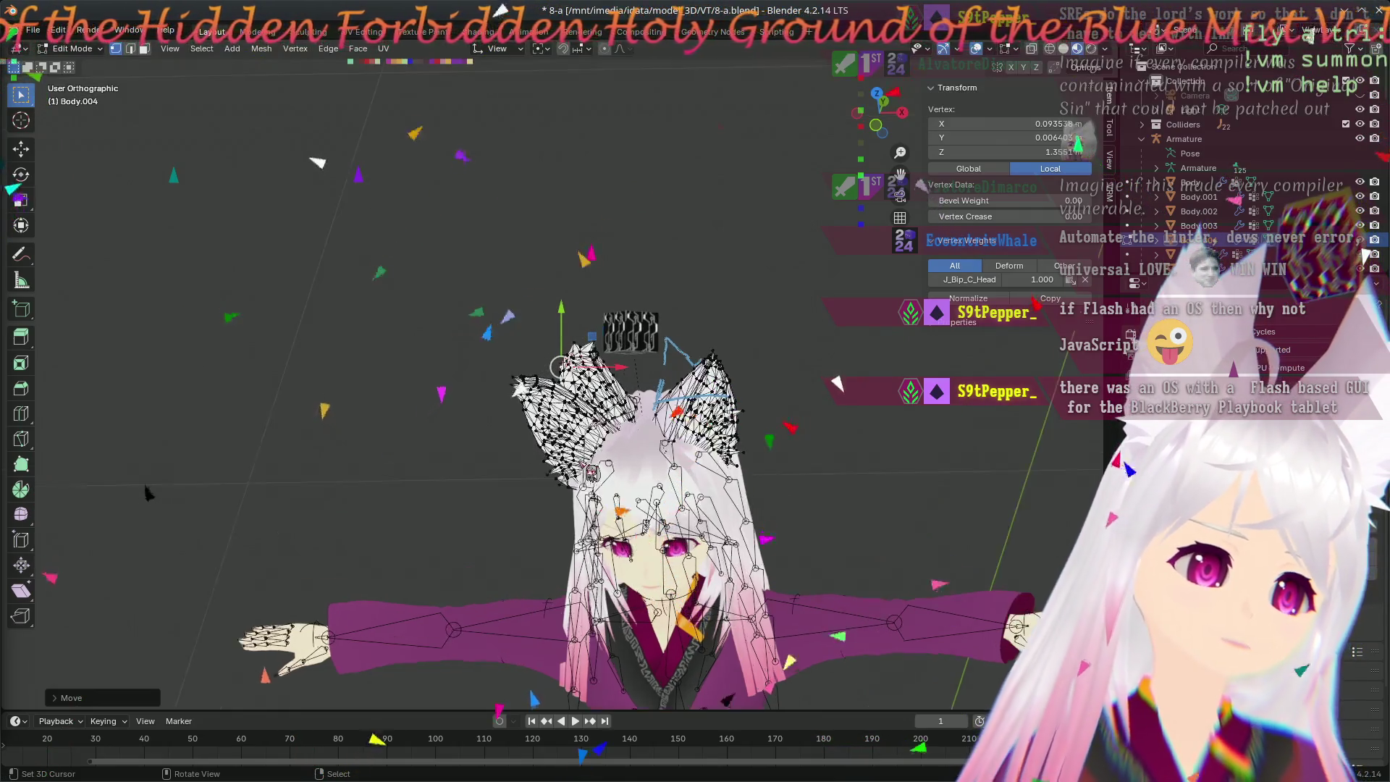
scroll(590, 473, "up", 2)
scroll(590, 472, "up", 1)
middle_click_drag(445, 524, 358, 421, "shift")
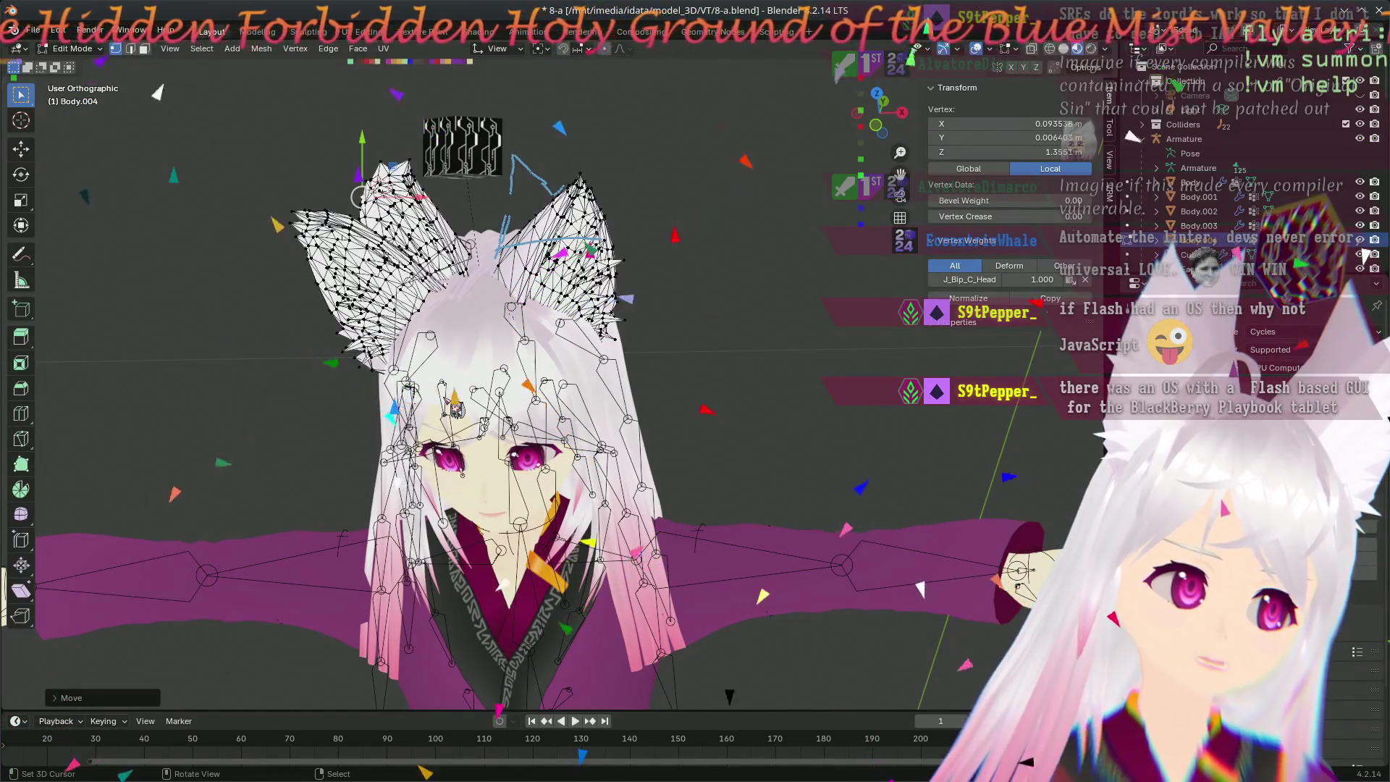
middle_click_drag(455, 407, 435, 519)
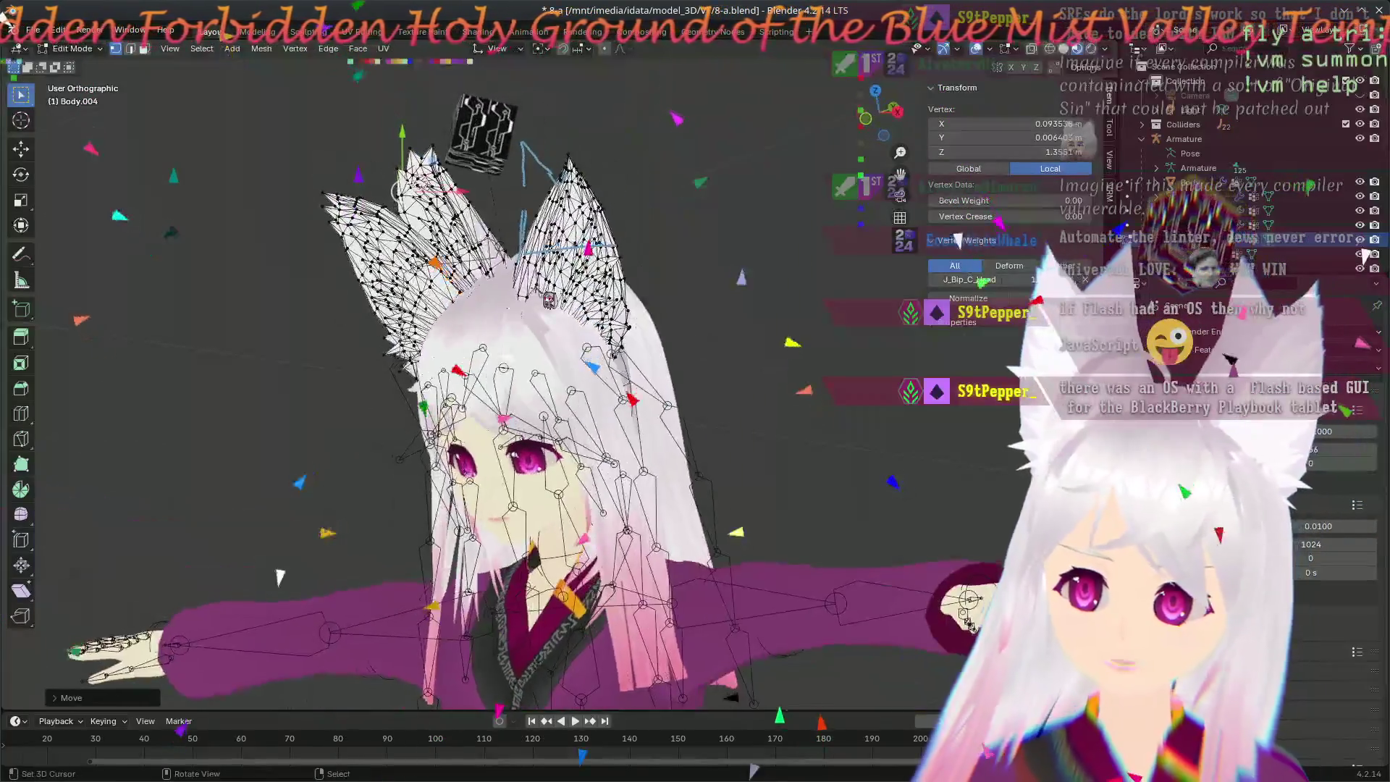
middle_click_drag(381, 408, 413, 359)
key("KP_1")
scroll(566, 413, "up", 1)
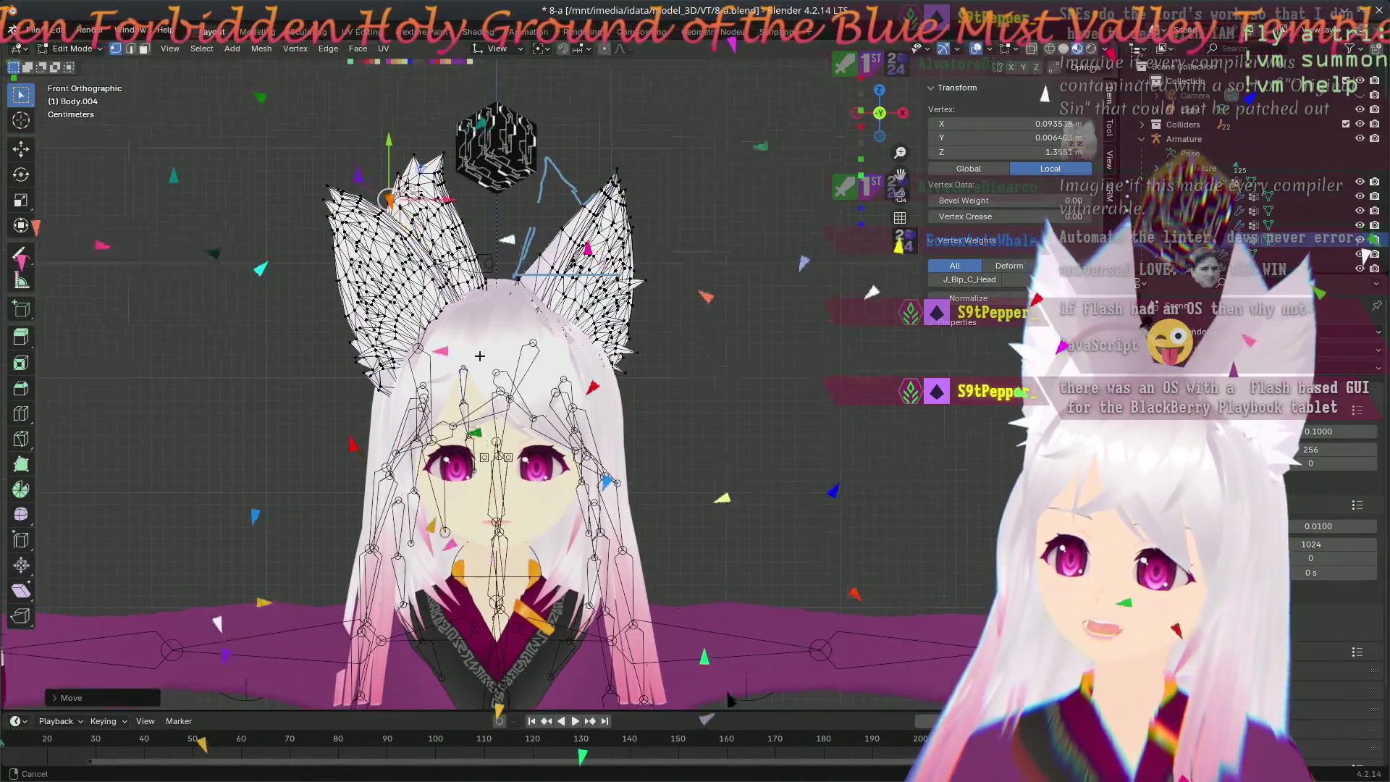
scroll(564, 413, "up", 2)
scroll(546, 418, "up", 3)
scroll(587, 391, "up", 1)
scroll(608, 369, "down", 1)
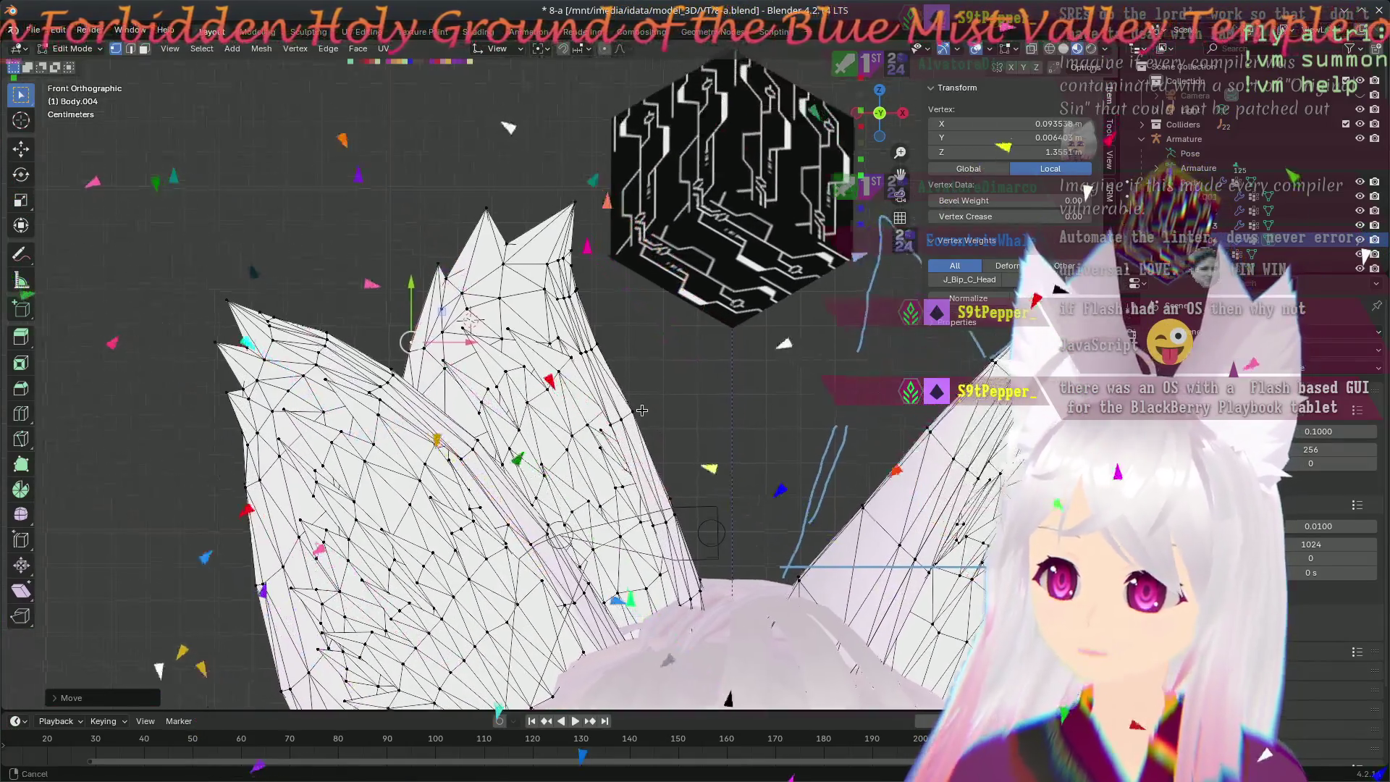
scroll(633, 355, "up", 1)
scroll(638, 350, "up", 1)
scroll(715, 386, "up", 1)
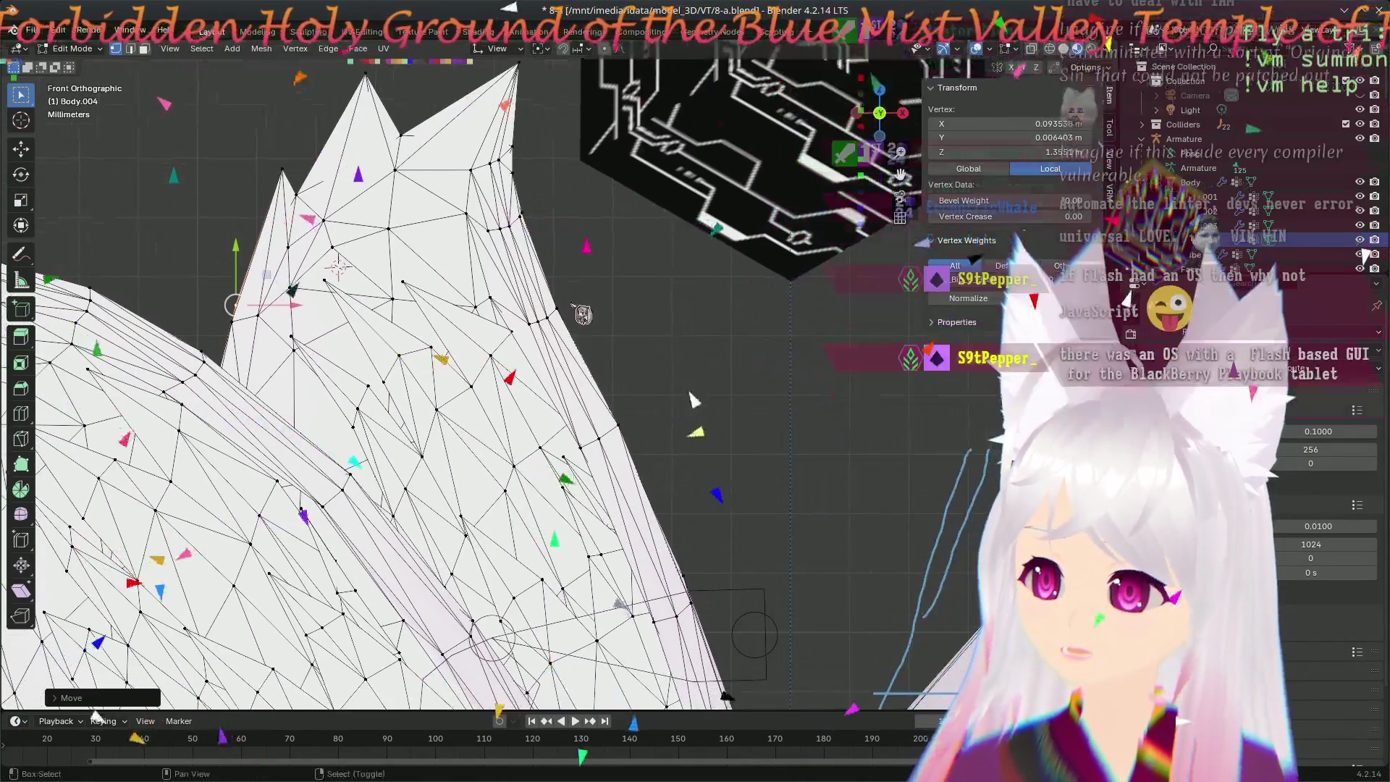
scroll(684, 400, "up", 1)
- Move two individual vertices along the left ear's spiky edge to new positions
key("g")
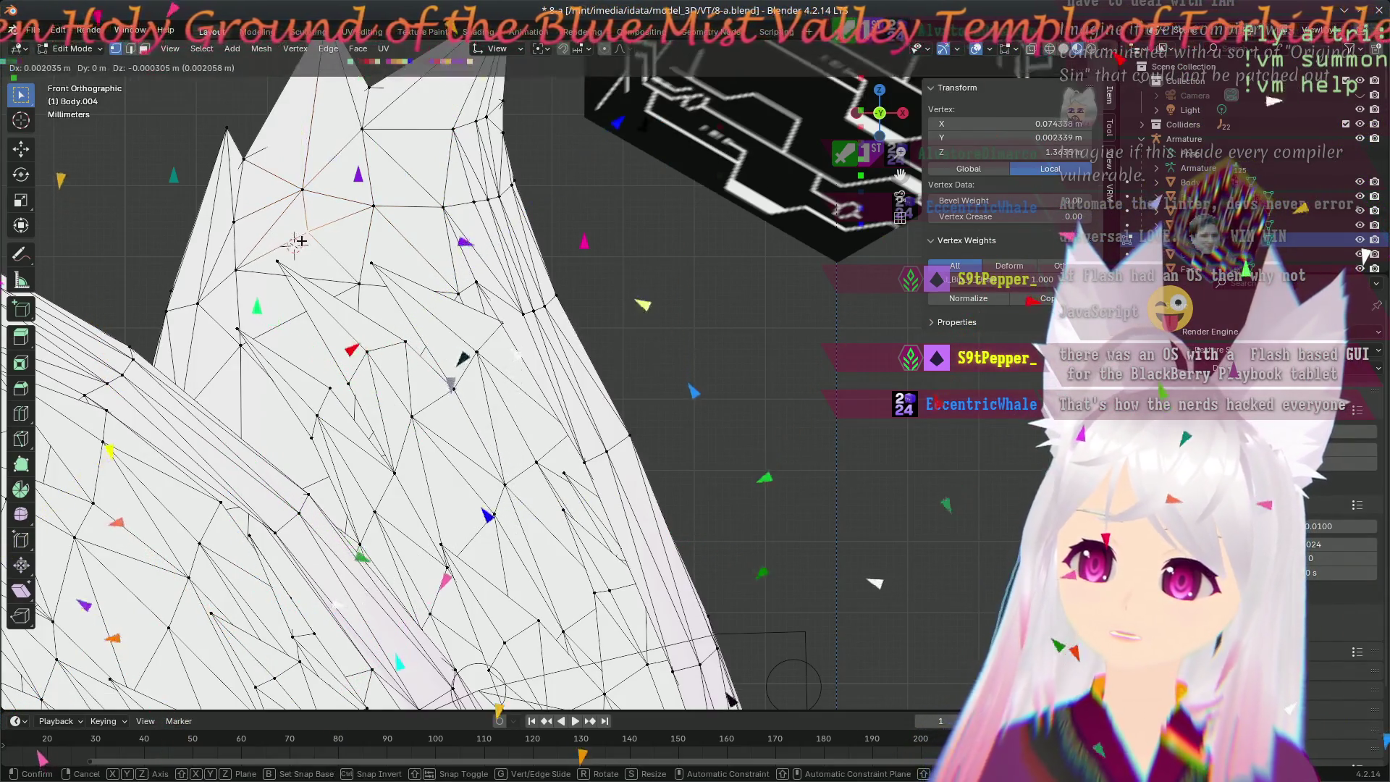
left_click(300, 241)
left_click(362, 218)
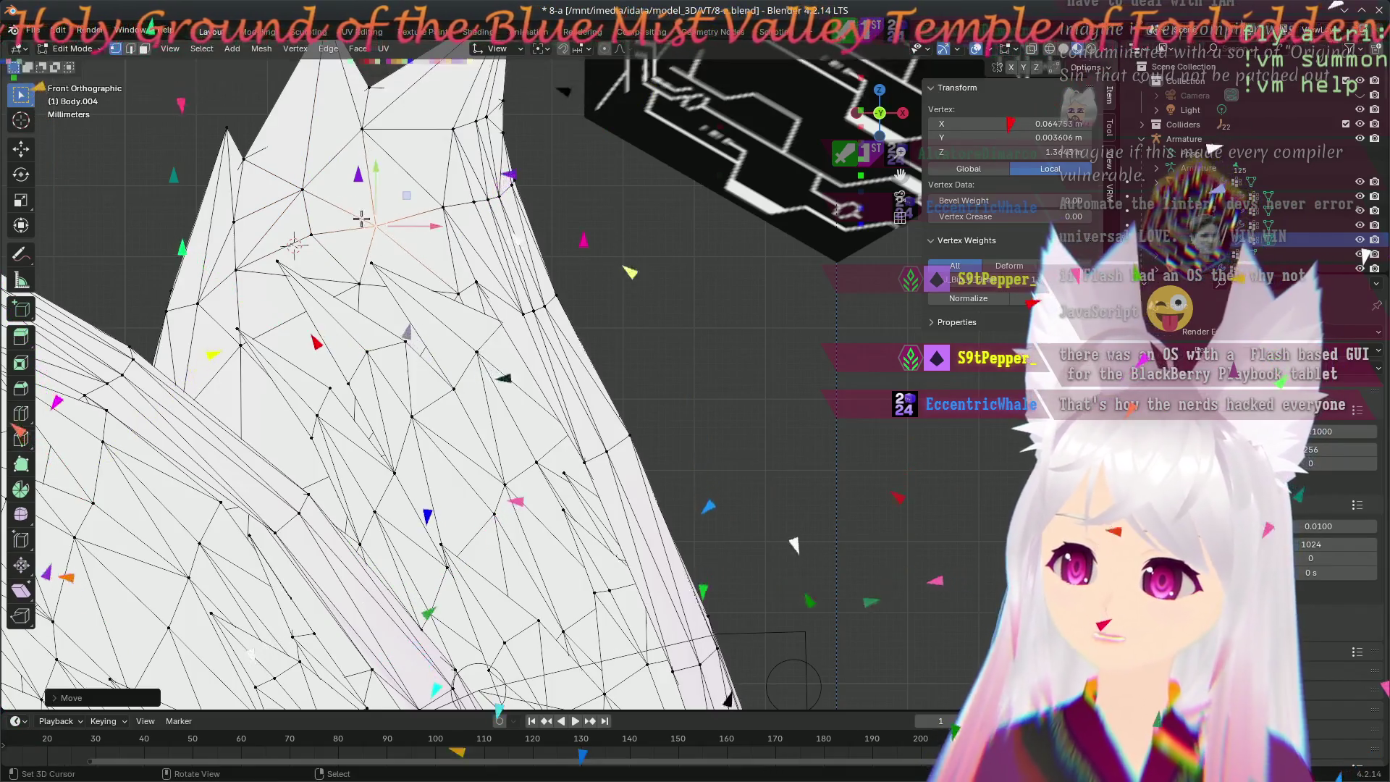
left_click(471, 208)
key("g")
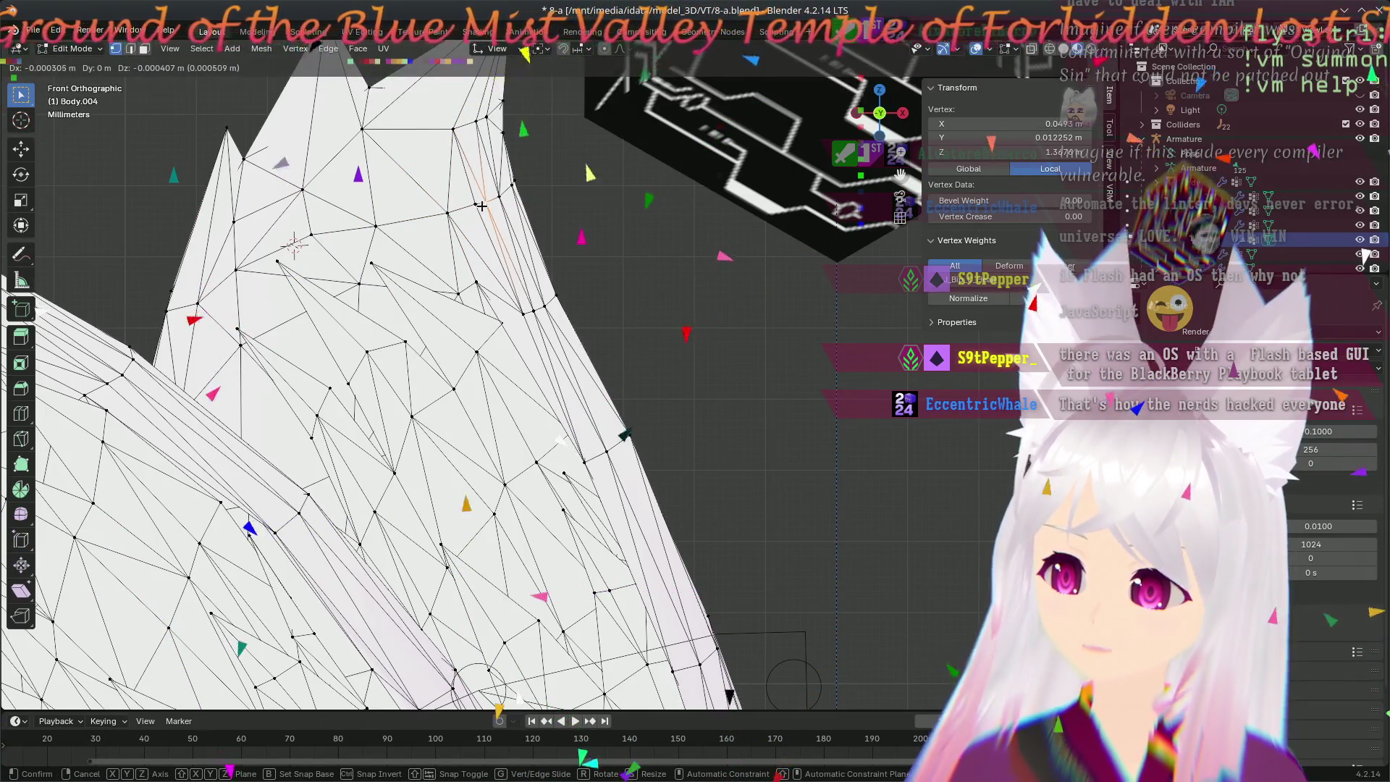
left_click(478, 204)
- Box-select a cluster of ear-edge vertices and move them together to reshape the outline
key("alt+a")
key("b")
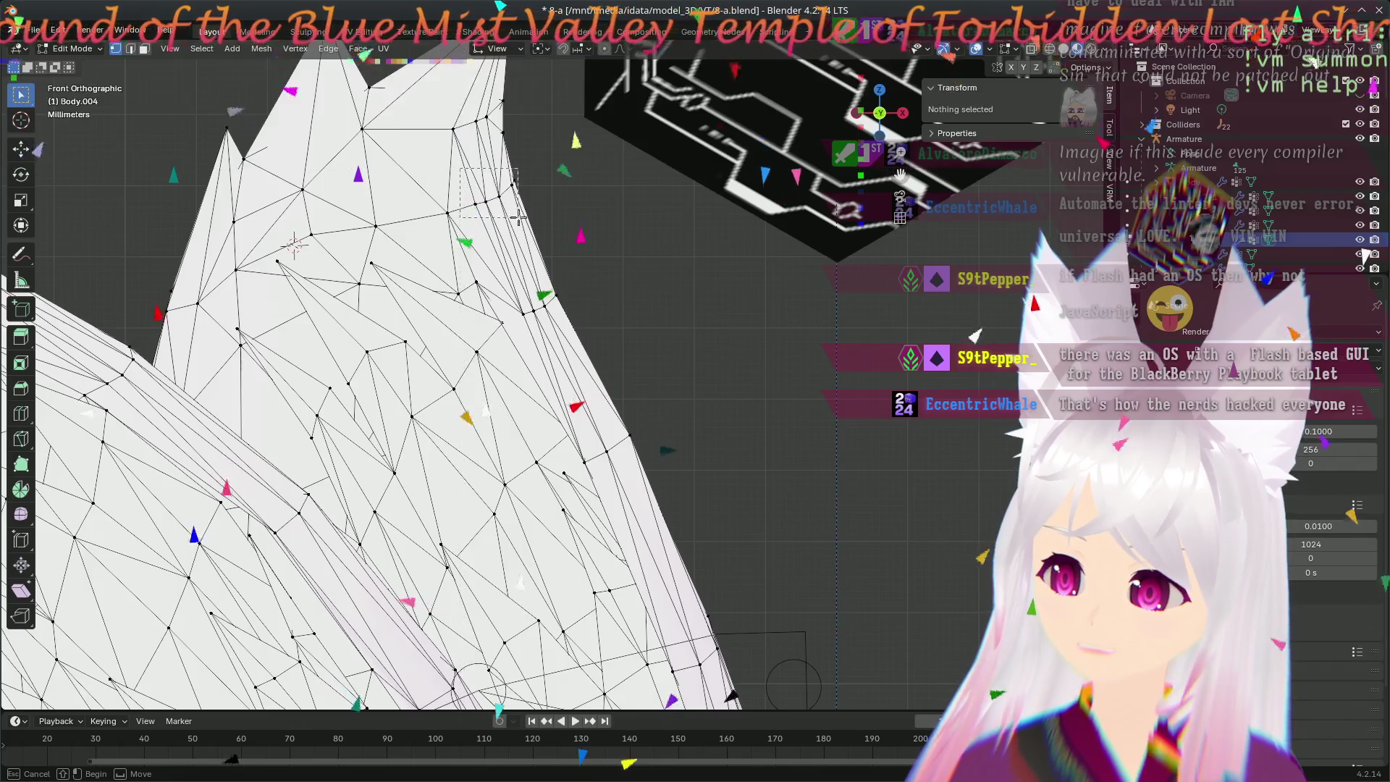
left_click_drag(463, 170, 513, 214)
key("g")
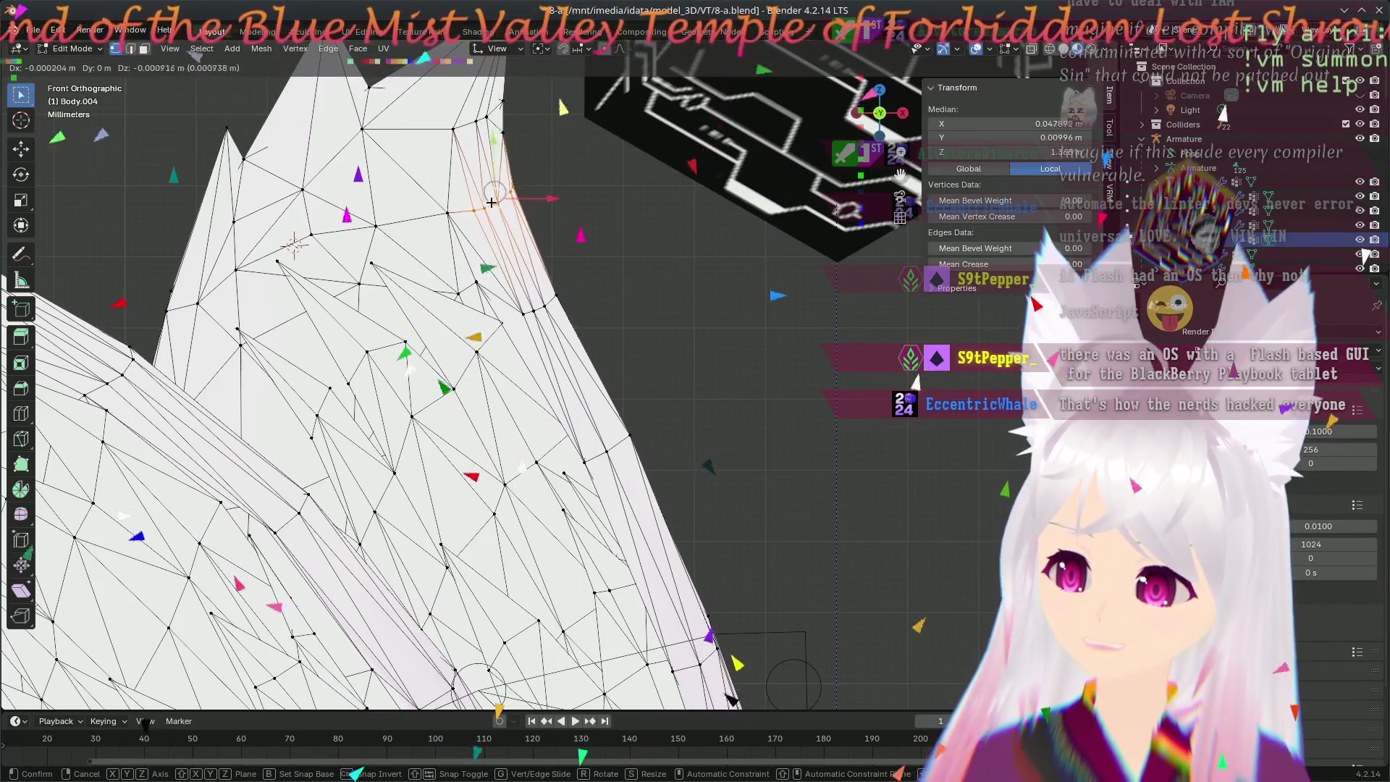
left_click(495, 209)
key("alt+a")
scroll(495, 210, "down", 5)
mouse_move(496, 210)
middle_mouse_down()
mouse_move(556, 378)
mouse_move(596, 345)
mouse_move(702, 321)
middle_mouse_up()
scroll(596, 346, "up", 3)
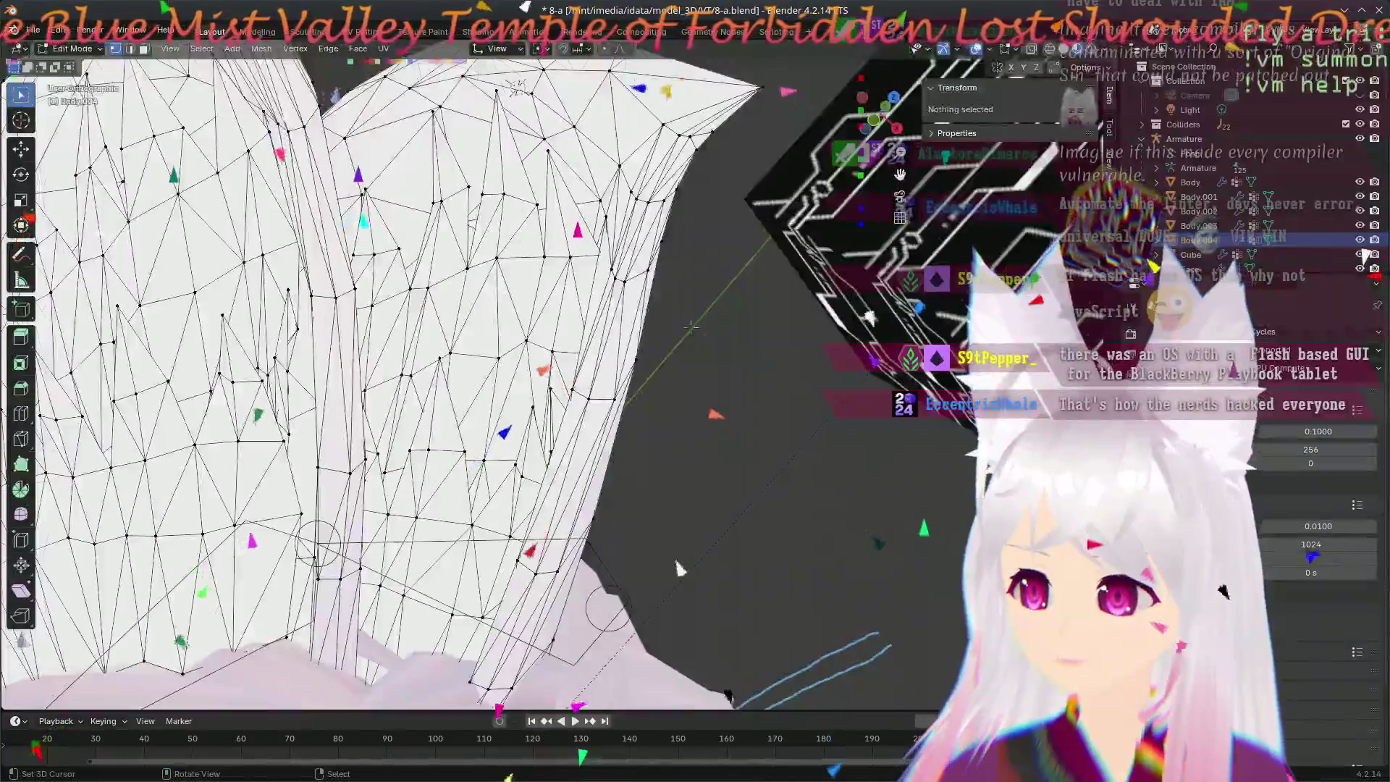
scroll(702, 322, "up", 2)
- Select and reposition an ear-edge vertex on Body.004, checking it from the front view
middle_click_drag(763, 284, 647, 464)
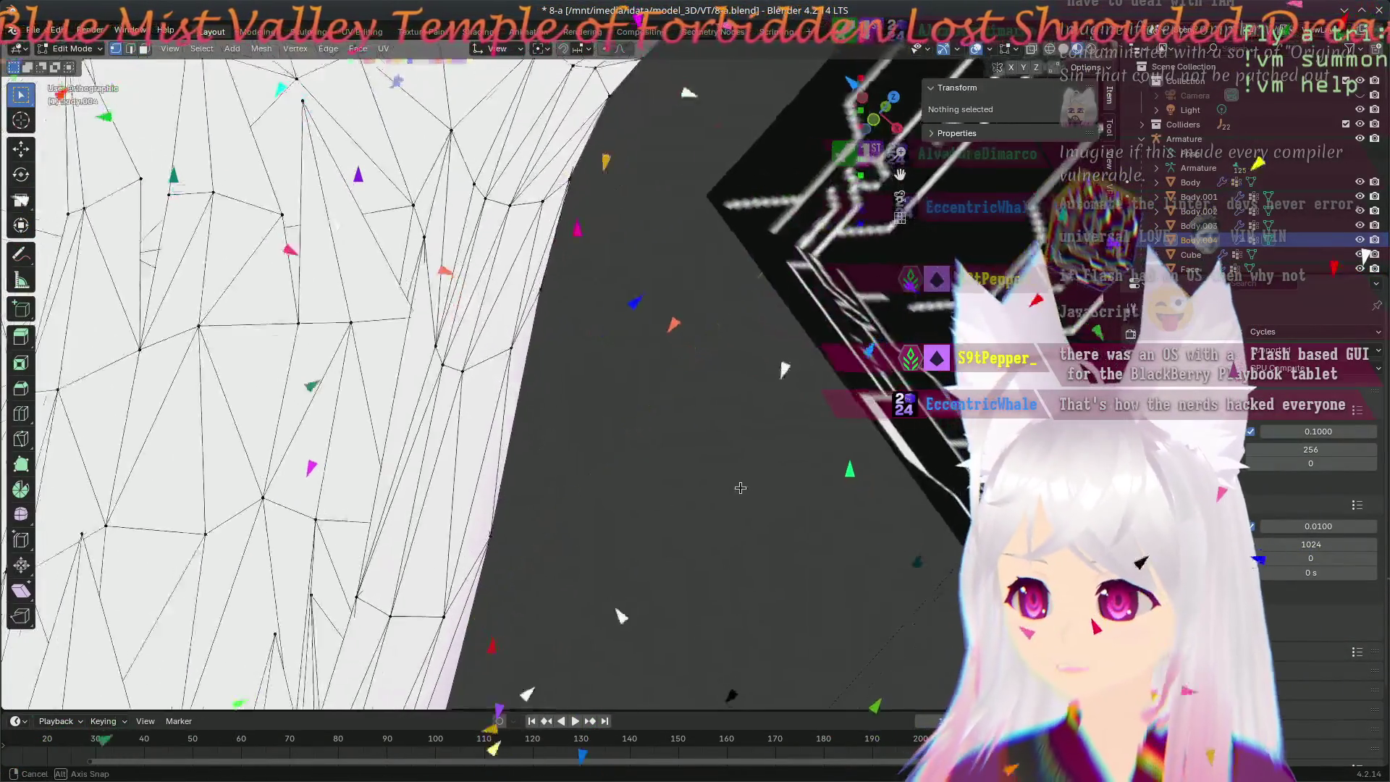
left_click_drag(401, 475, 419, 456)
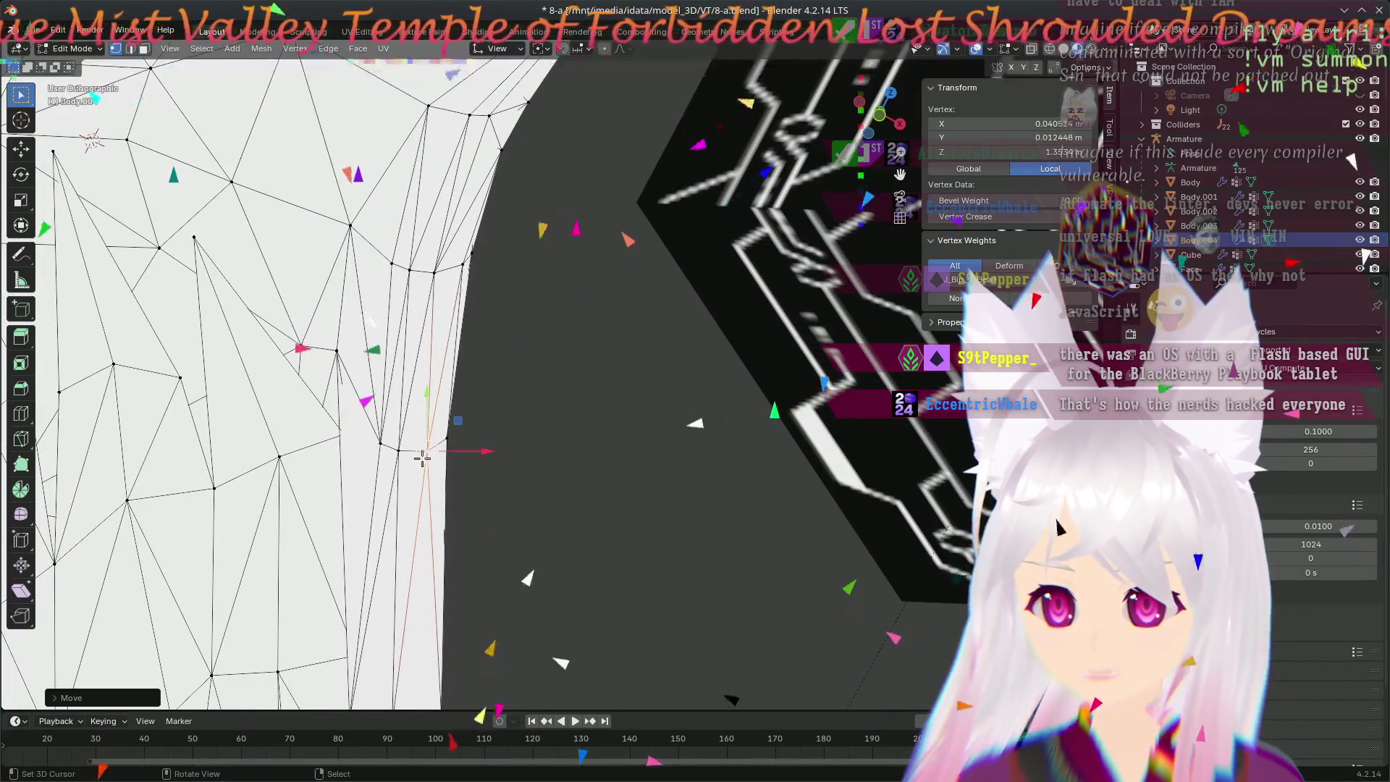
middle_click_drag(520, 457, 483, 229)
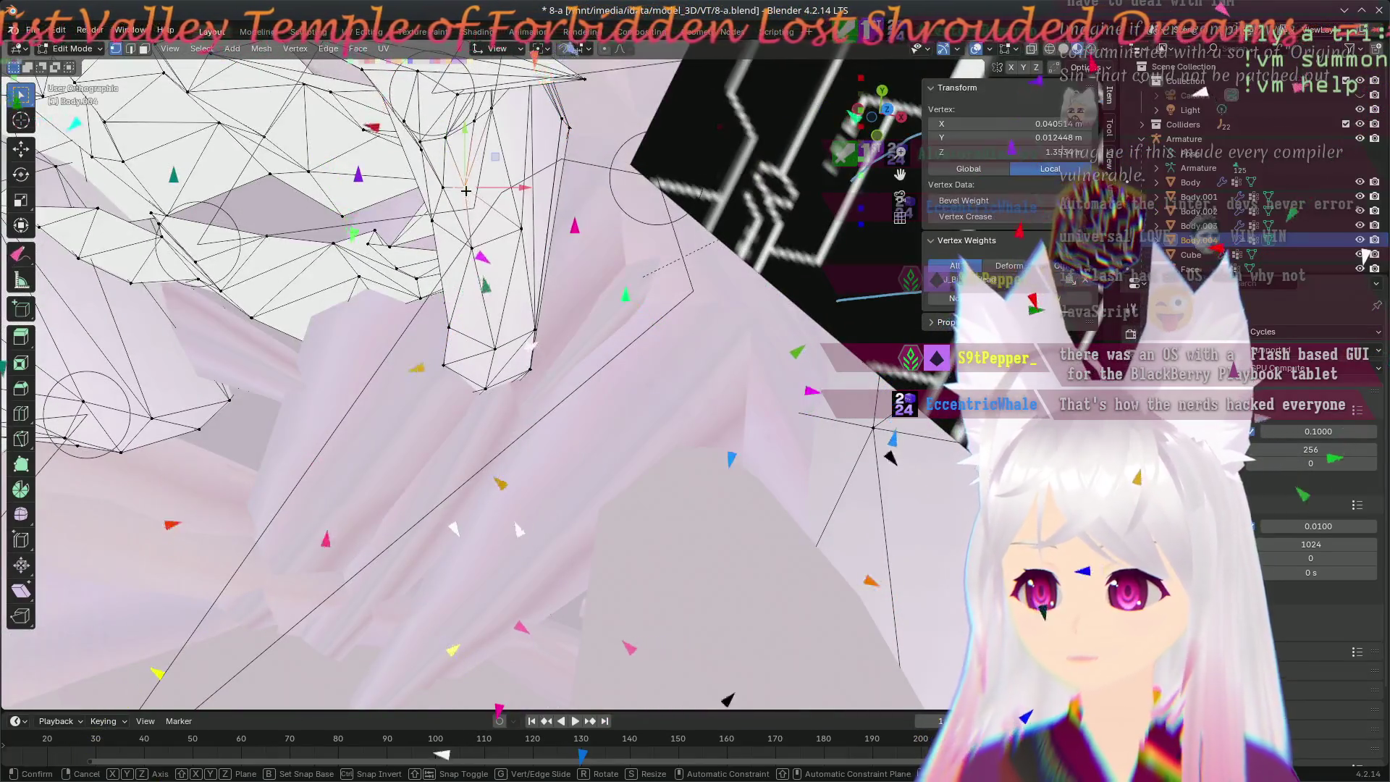
middle_click_drag(564, 307, 571, 257)
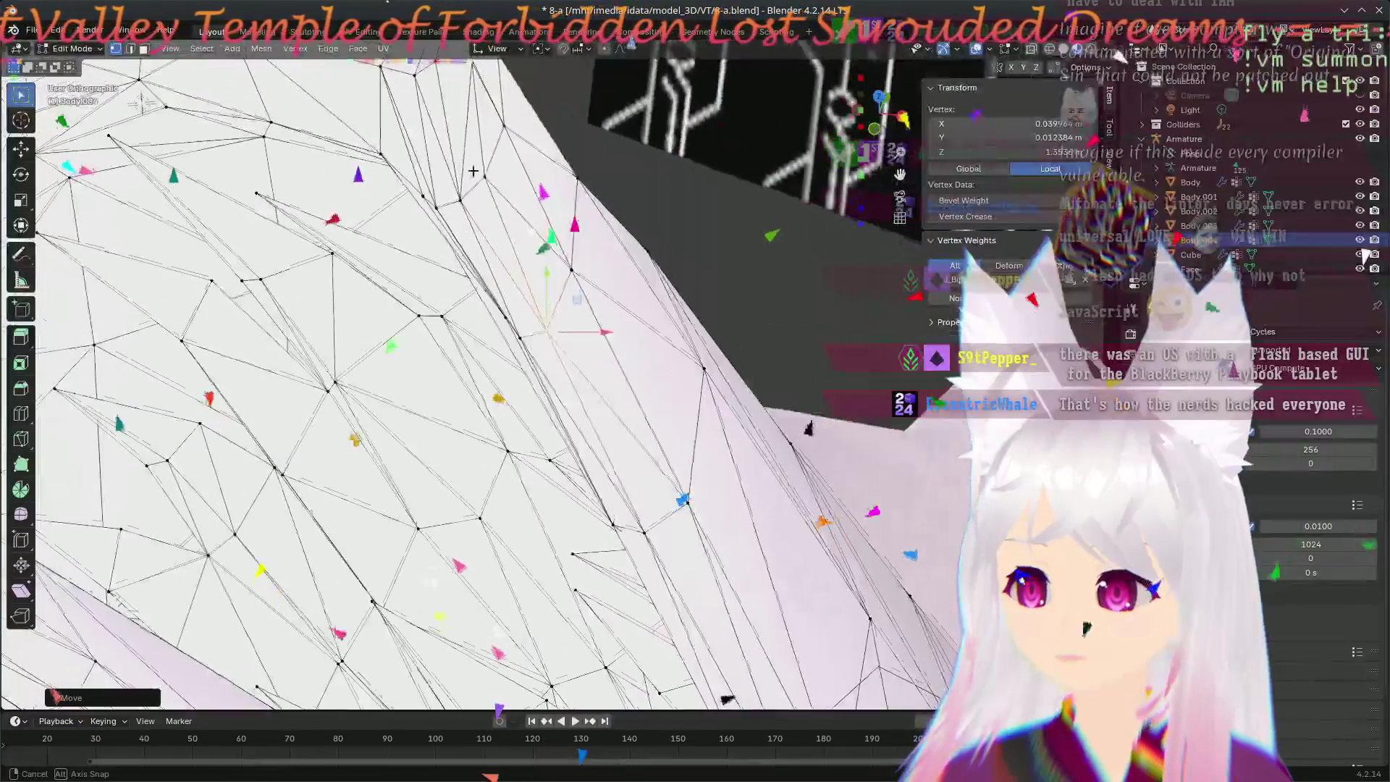
key("KP_1")
mouse_move(630, 546)
middle_mouse_down()
mouse_move(484, 496)
mouse_move(494, 419)
mouse_move(336, 353)
middle_mouse_up()
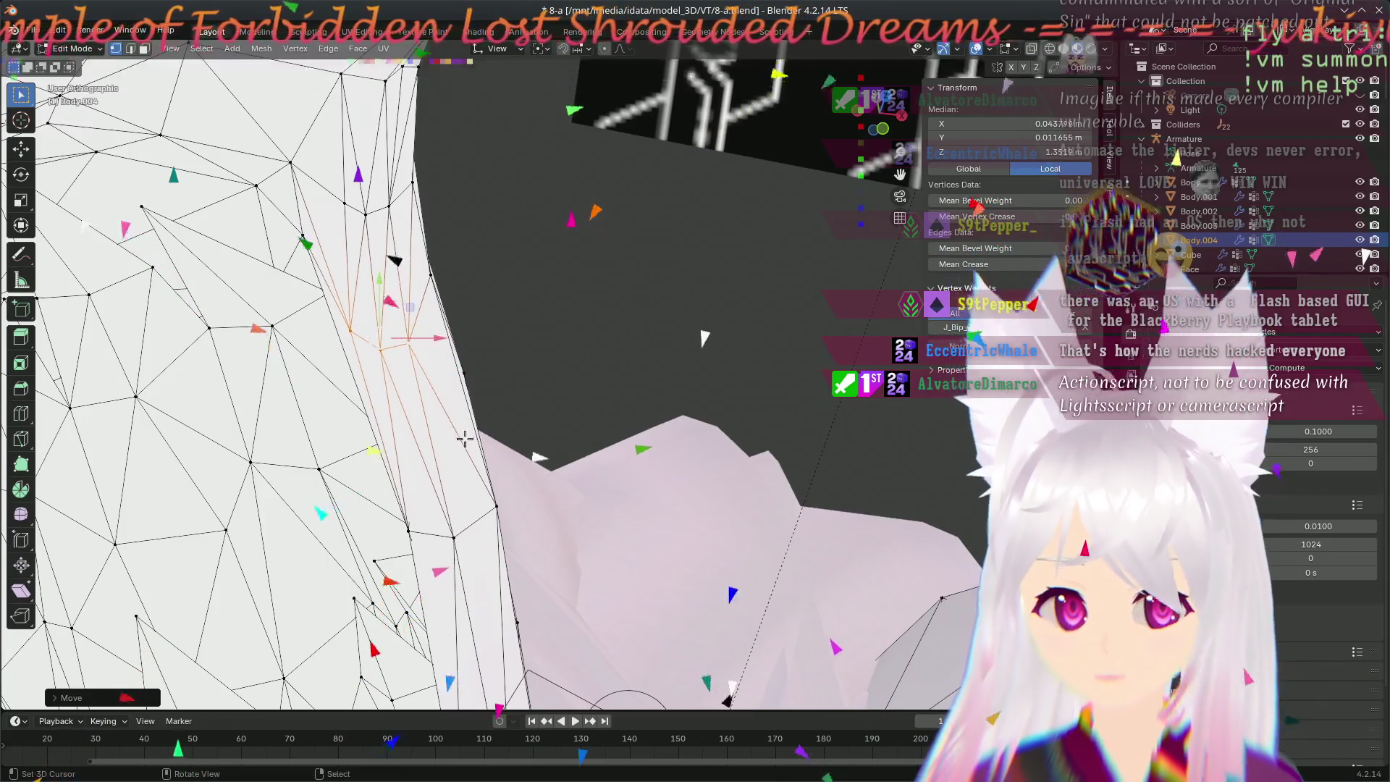
scroll(452, 424, "down", 5)
middle_click_drag(452, 425, 493, 401)
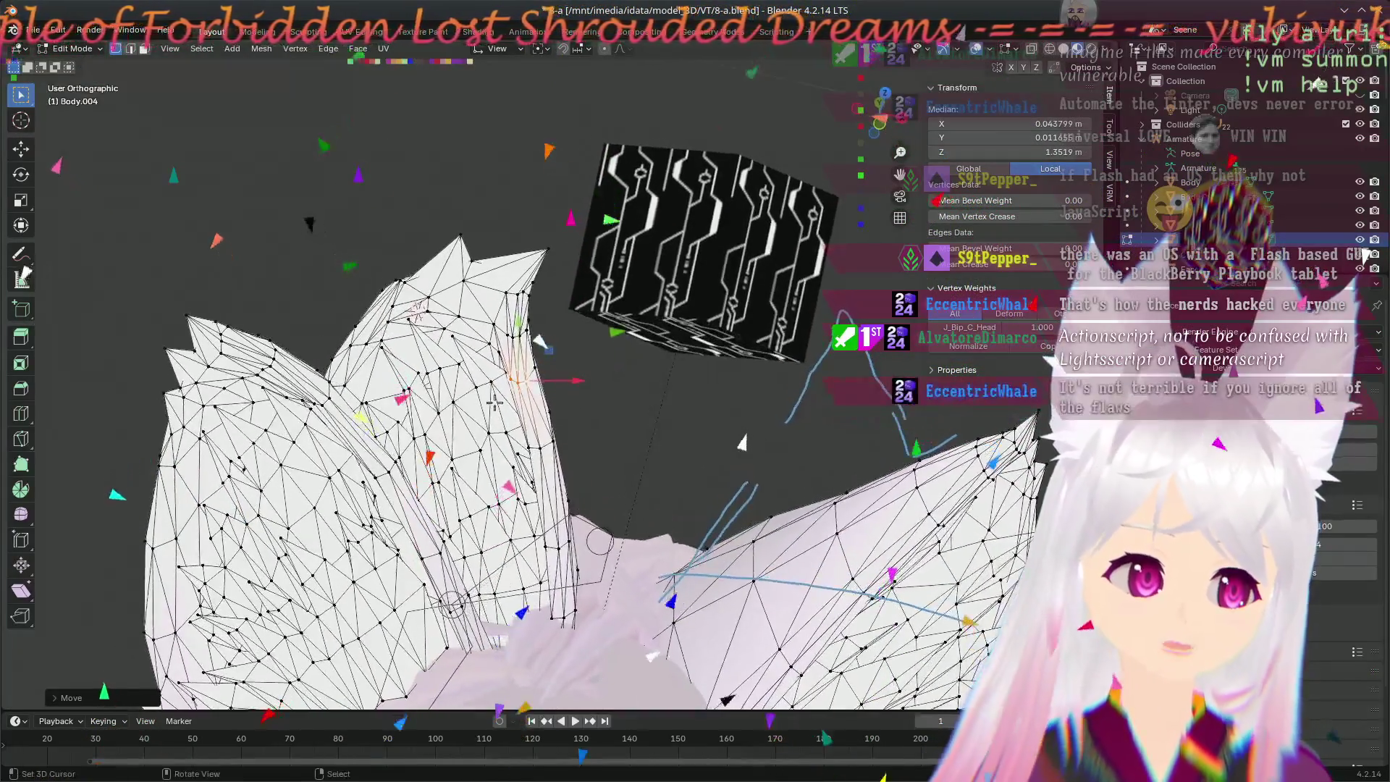
scroll(493, 402, "up", 3)
scroll(490, 415, "up", 2)
- Orbit around the ear peak and spikes to inspect the shape from several sides
middle_click_drag(495, 435, 403, 326)
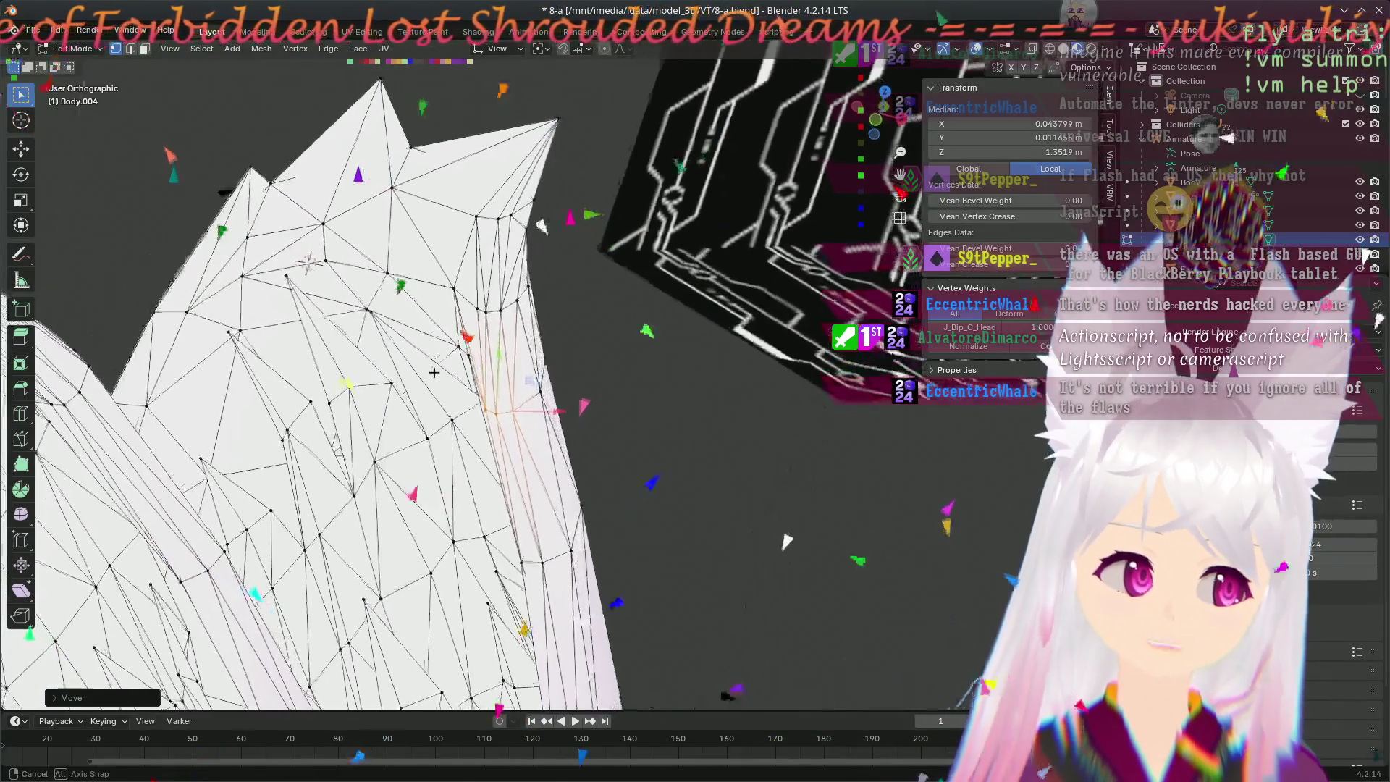
scroll(563, 469, "up", 3)
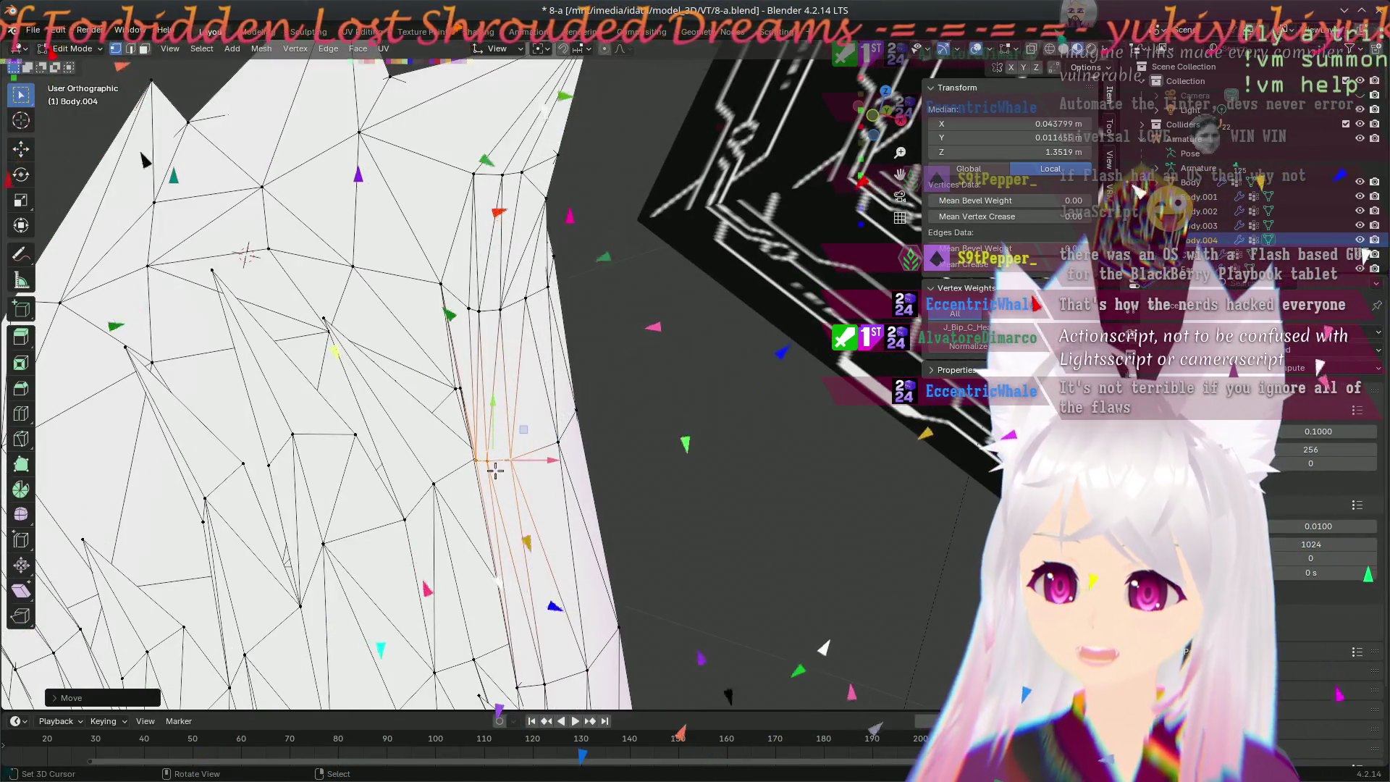
middle_click_drag(509, 474, 524, 454)
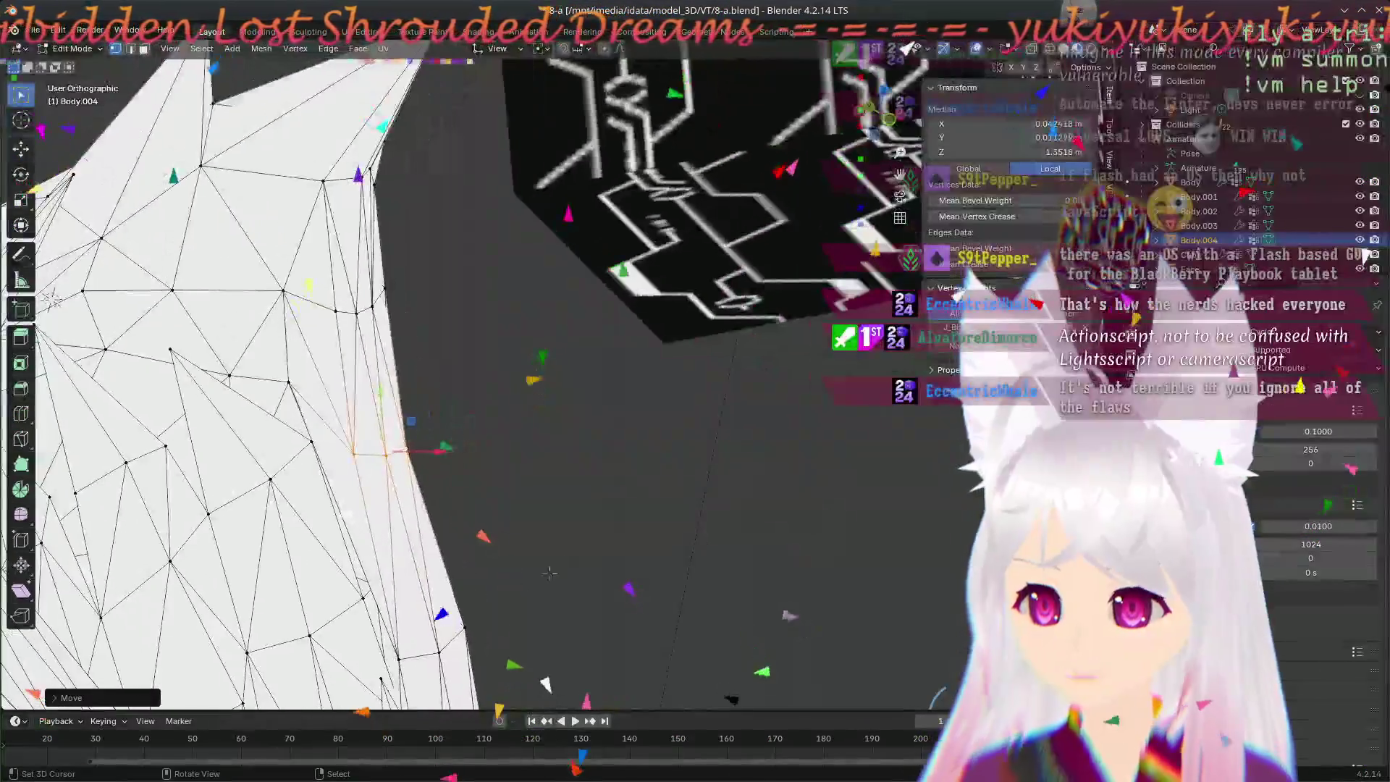
middle_click_drag(525, 454, 565, 571)
mouse_move(487, 532)
middle_mouse_down()
mouse_move(673, 649)
mouse_move(660, 700)
middle_mouse_up()
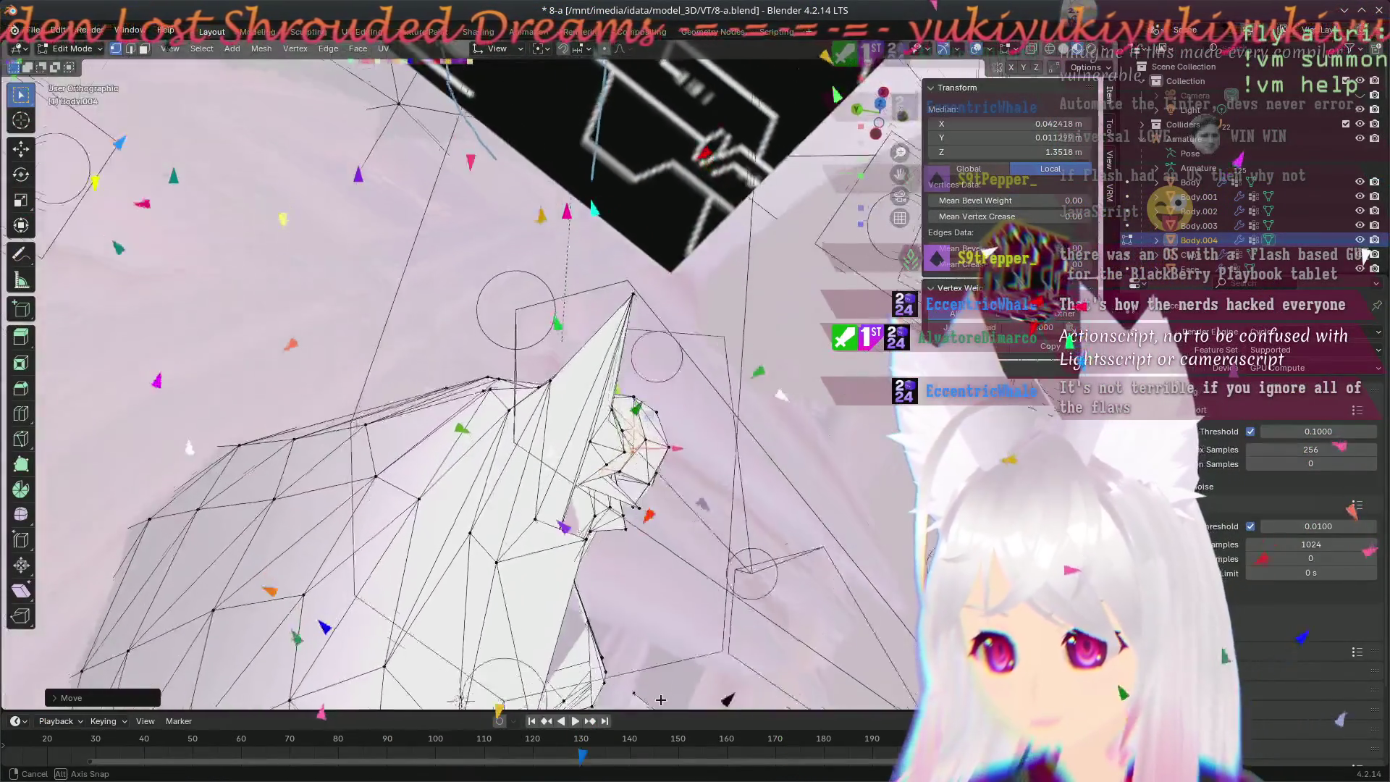
middle_click_drag(763, 411, 741, 425)
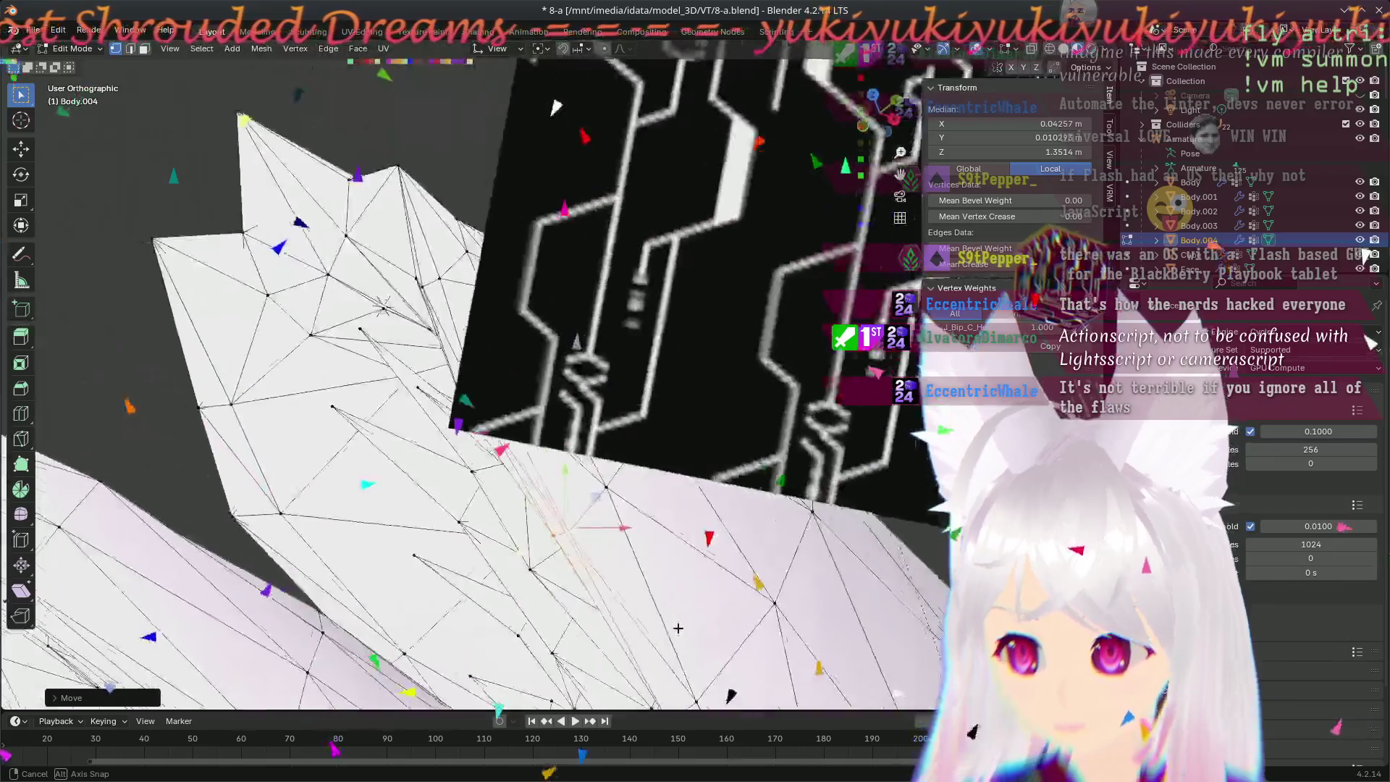
middle_click_drag(824, 611, 804, 641)
middle_click_drag(612, 549, 731, 617)
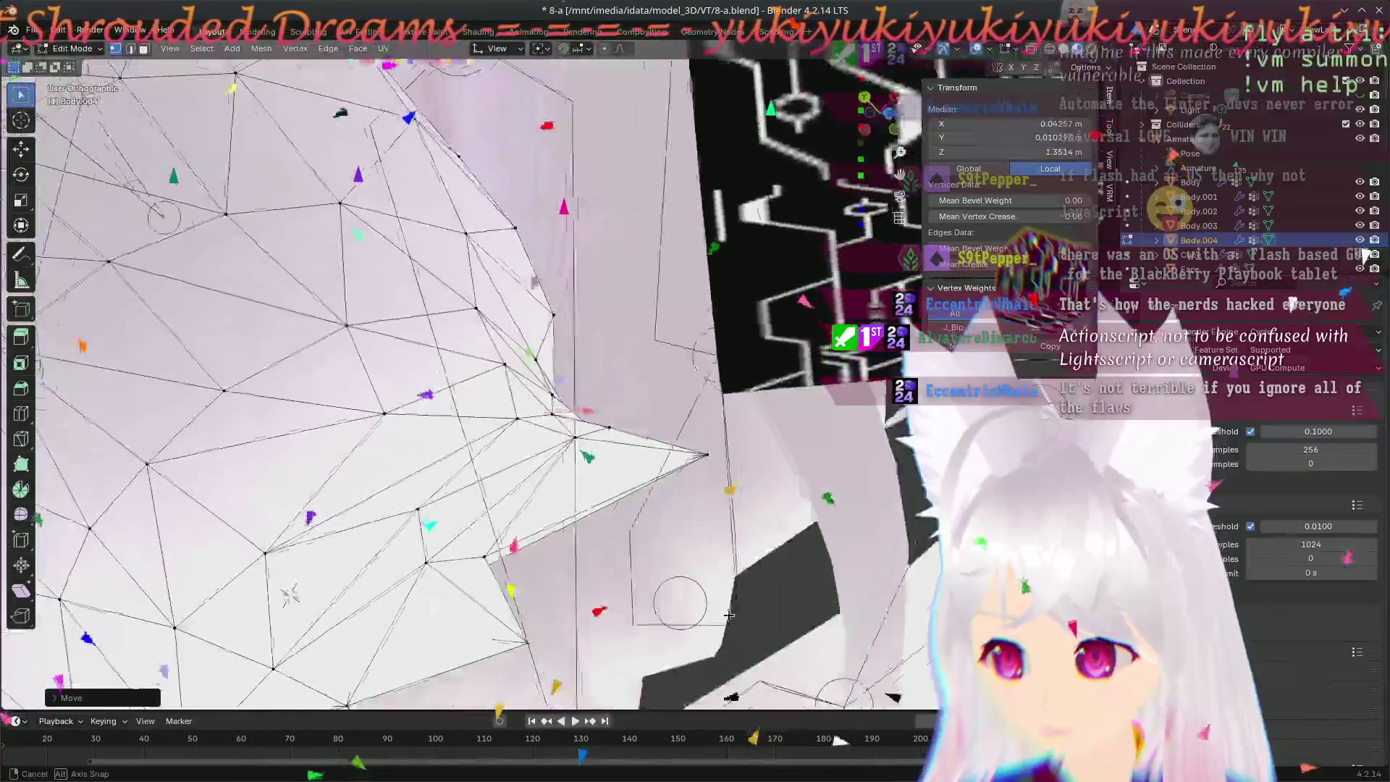
mouse_move(646, 575)
middle_mouse_down()
mouse_move(296, 535)
mouse_move(241, 494)
middle_mouse_up()
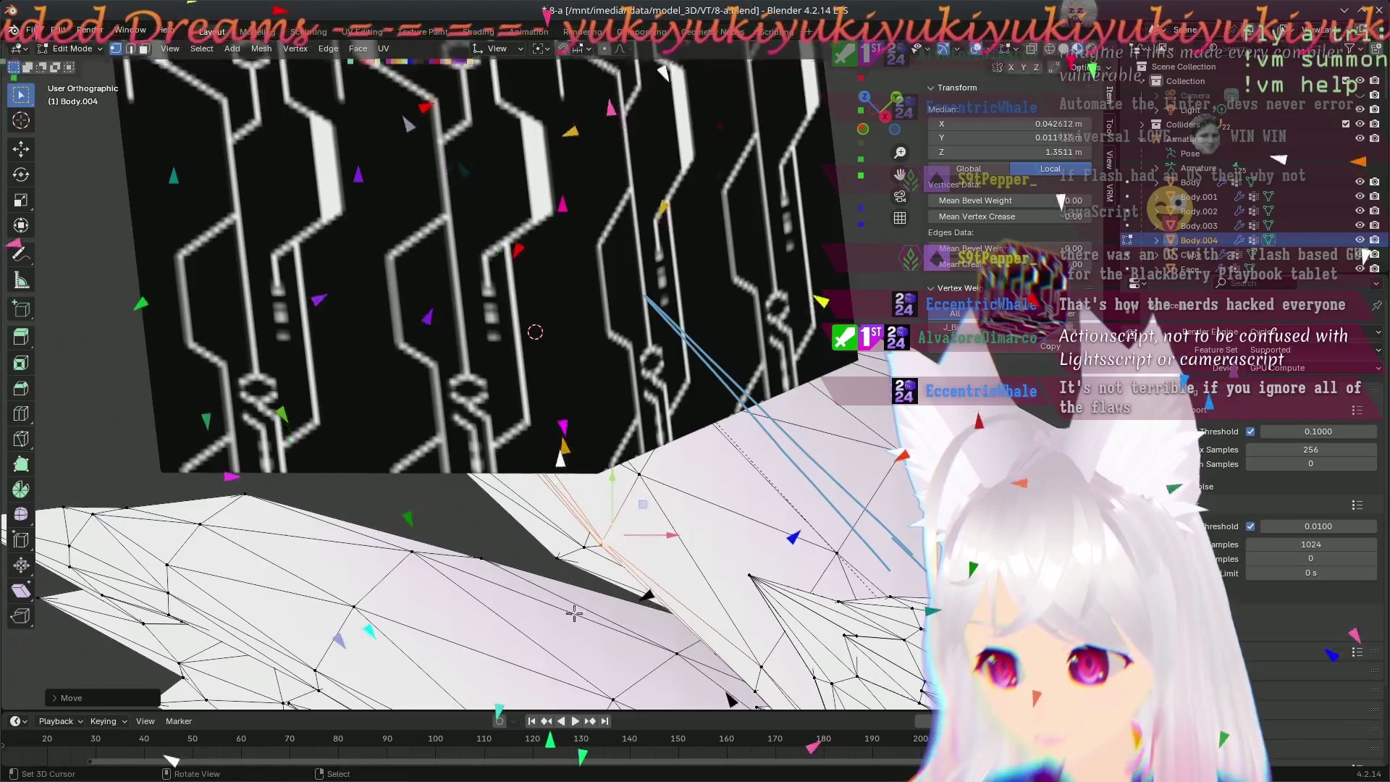
middle_click_drag(573, 611, 816, 588)
mouse_move(665, 456)
middle_mouse_down()
mouse_move(658, 499)
mouse_move(645, 468)
middle_mouse_up()
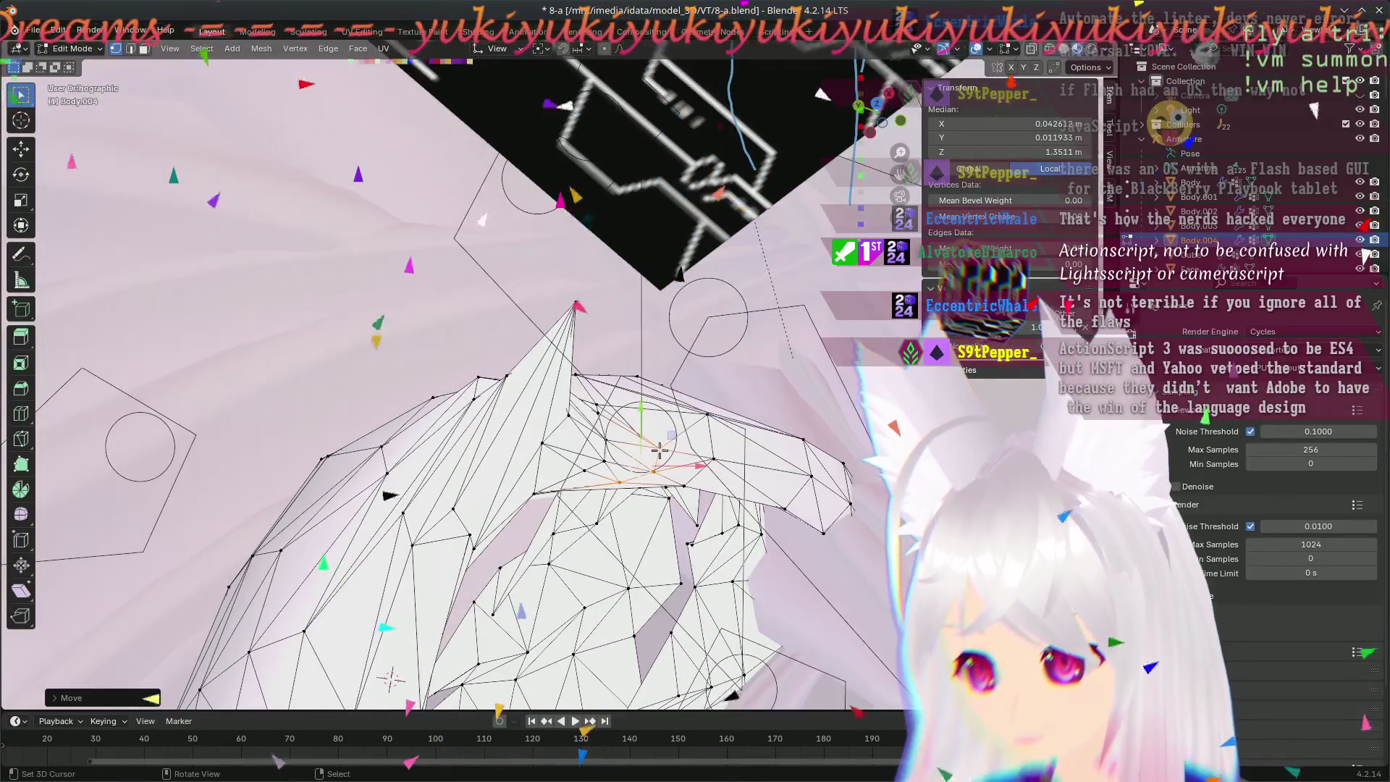
middle_click_drag(723, 499, 738, 467)
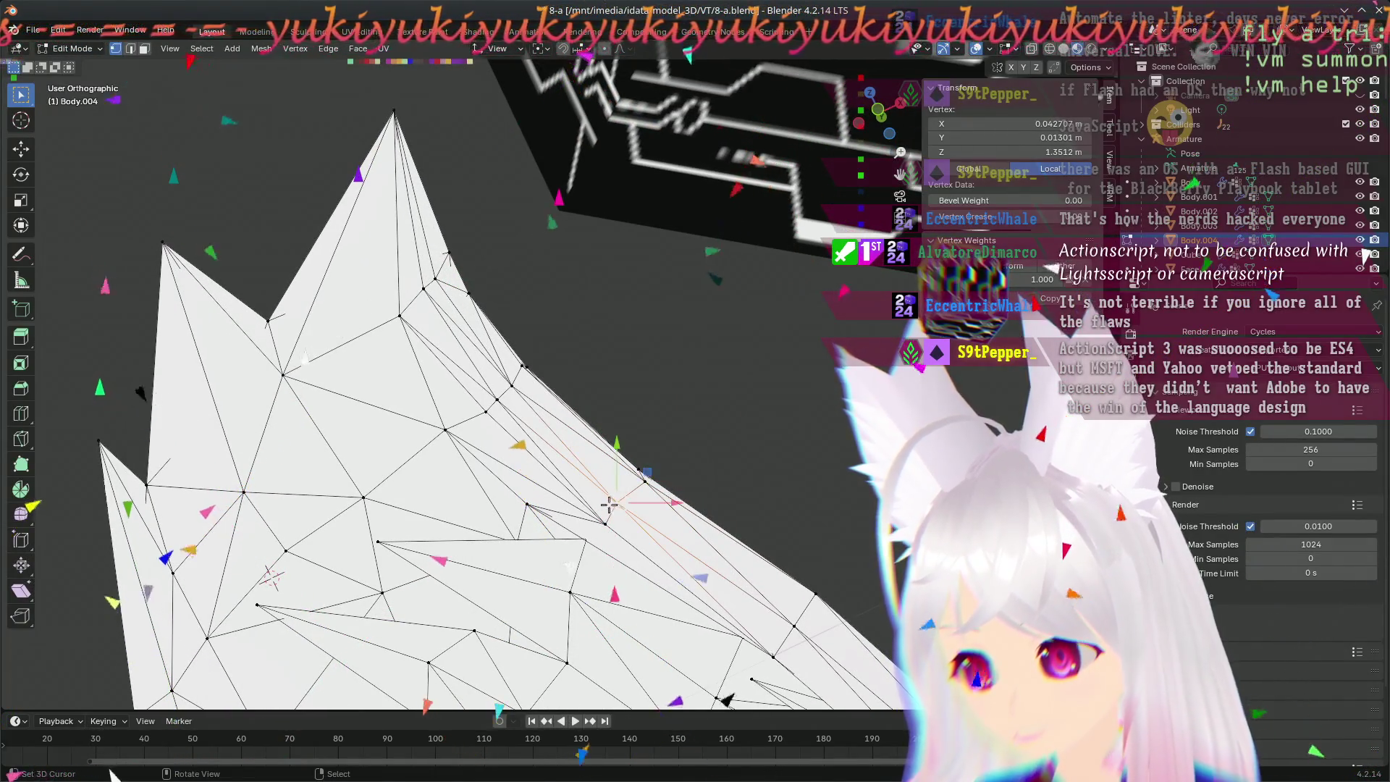
mouse_move(780, 540)
middle_mouse_down()
mouse_move(597, 479)
mouse_move(518, 422)
middle_mouse_up()
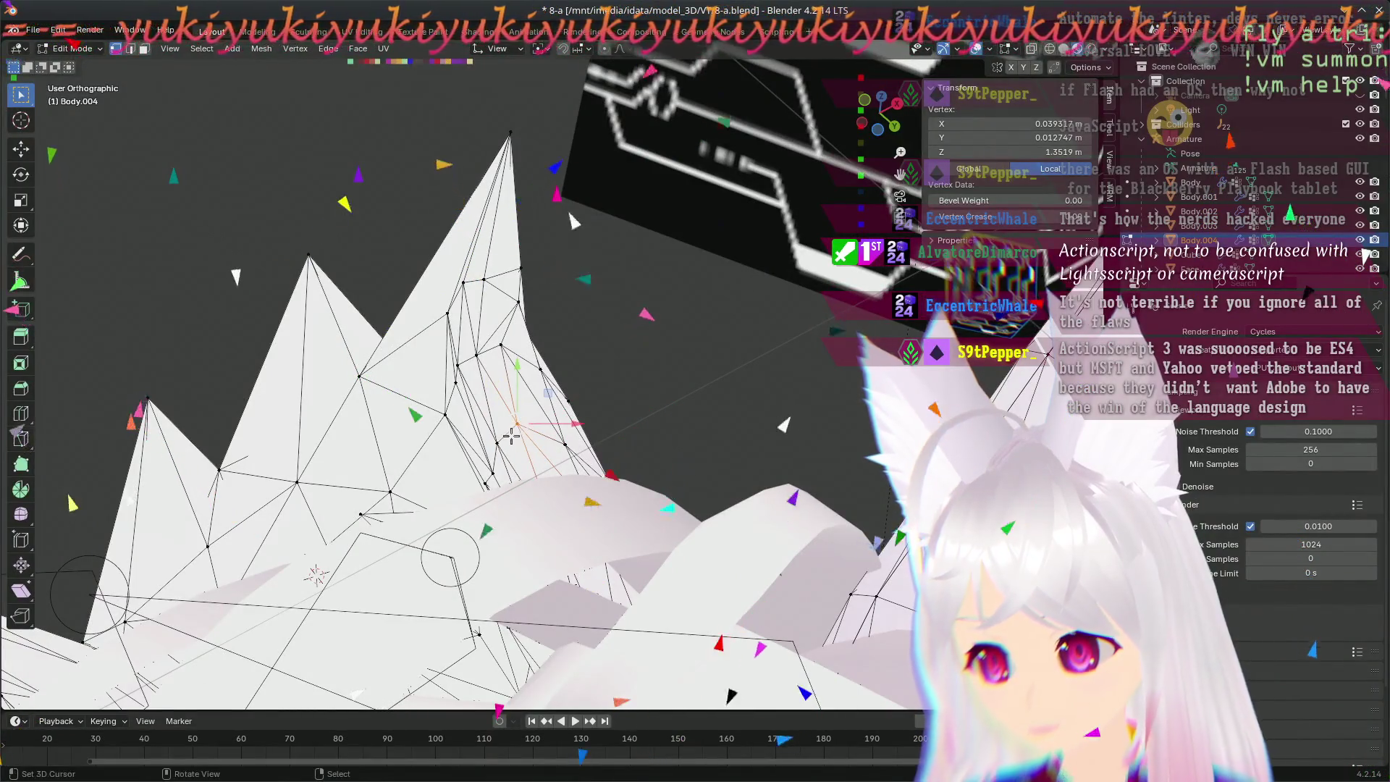
mouse_move(674, 437)
middle_mouse_down()
mouse_move(315, 389)
mouse_move(643, 487)
mouse_move(548, 463)
mouse_move(348, 293)
middle_mouse_up()
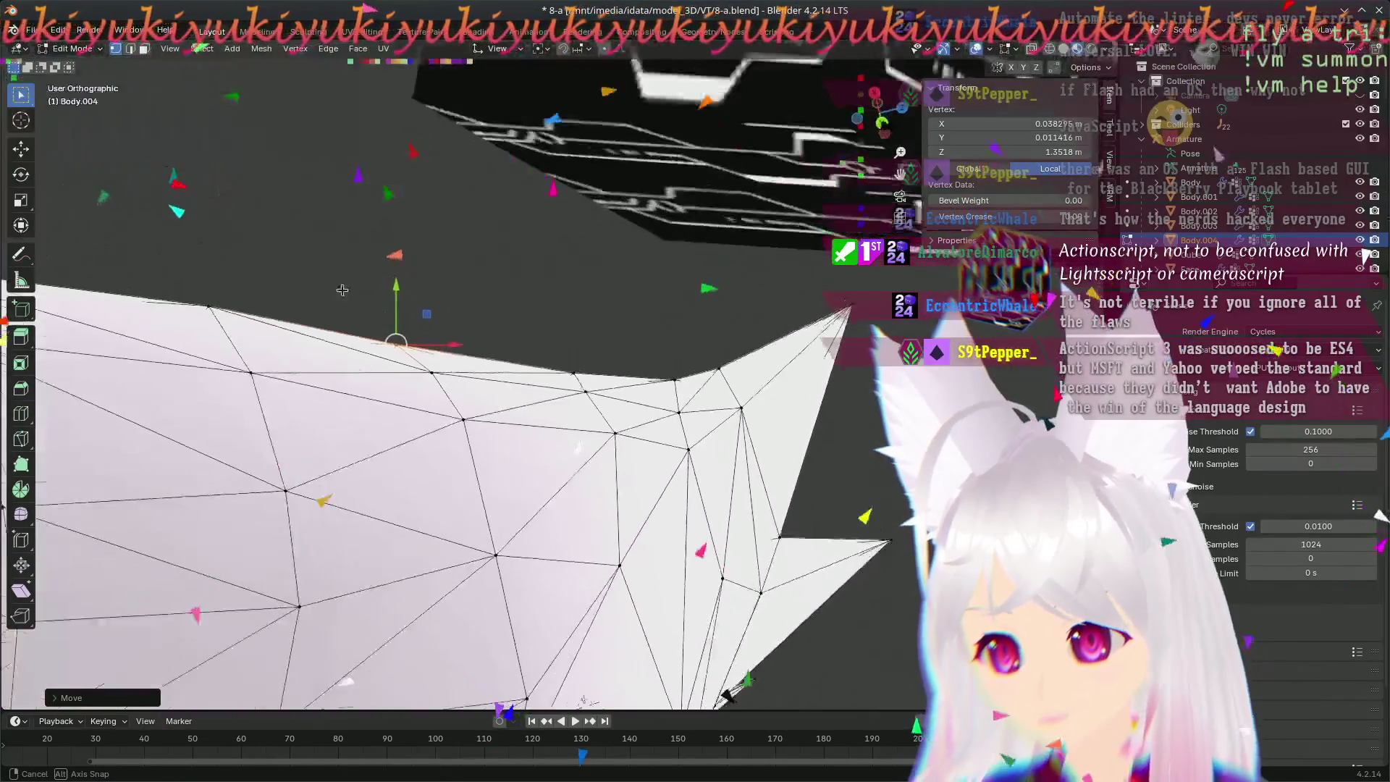
- Nudge two vertices along the Body.004 ear edge into adjusted positions, ending in front view
middle_click_drag(348, 294, 420, 398)
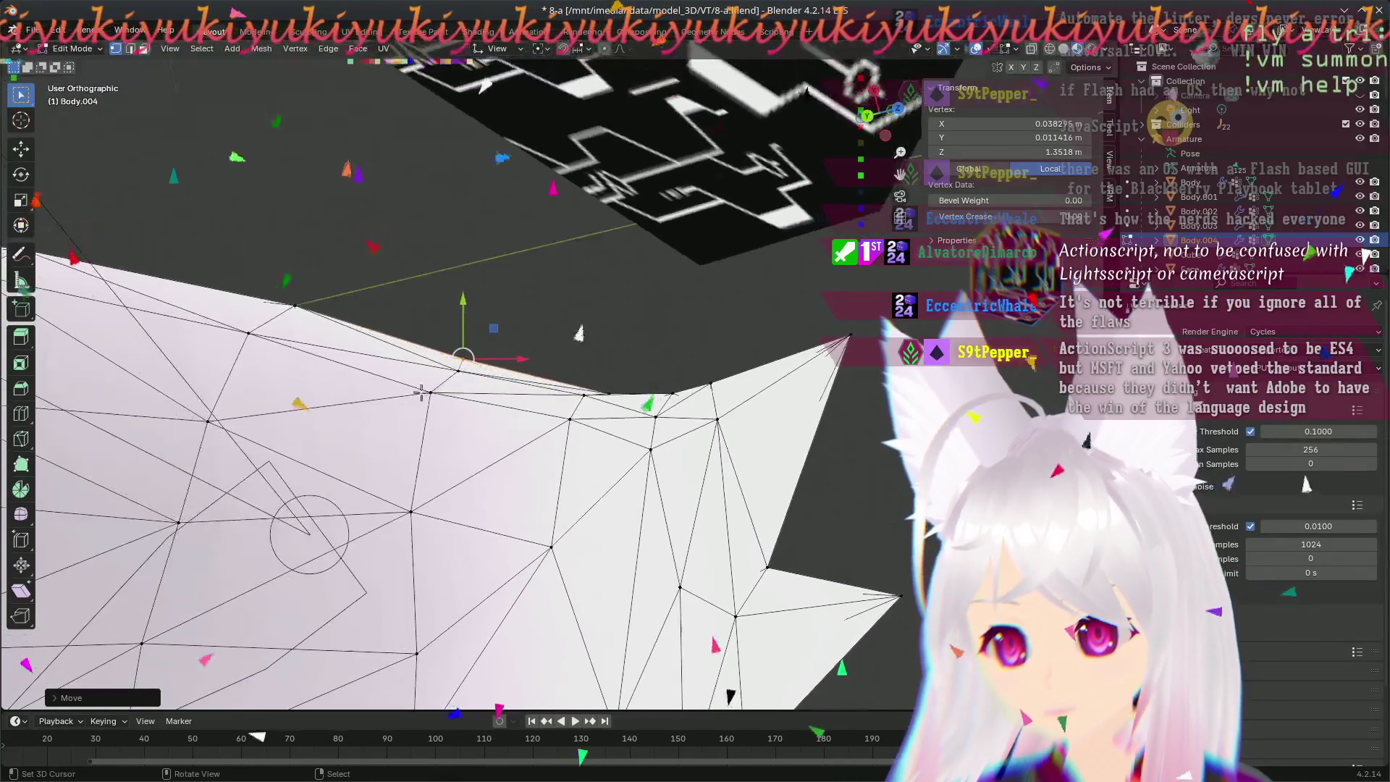
key("ctrl+grave")
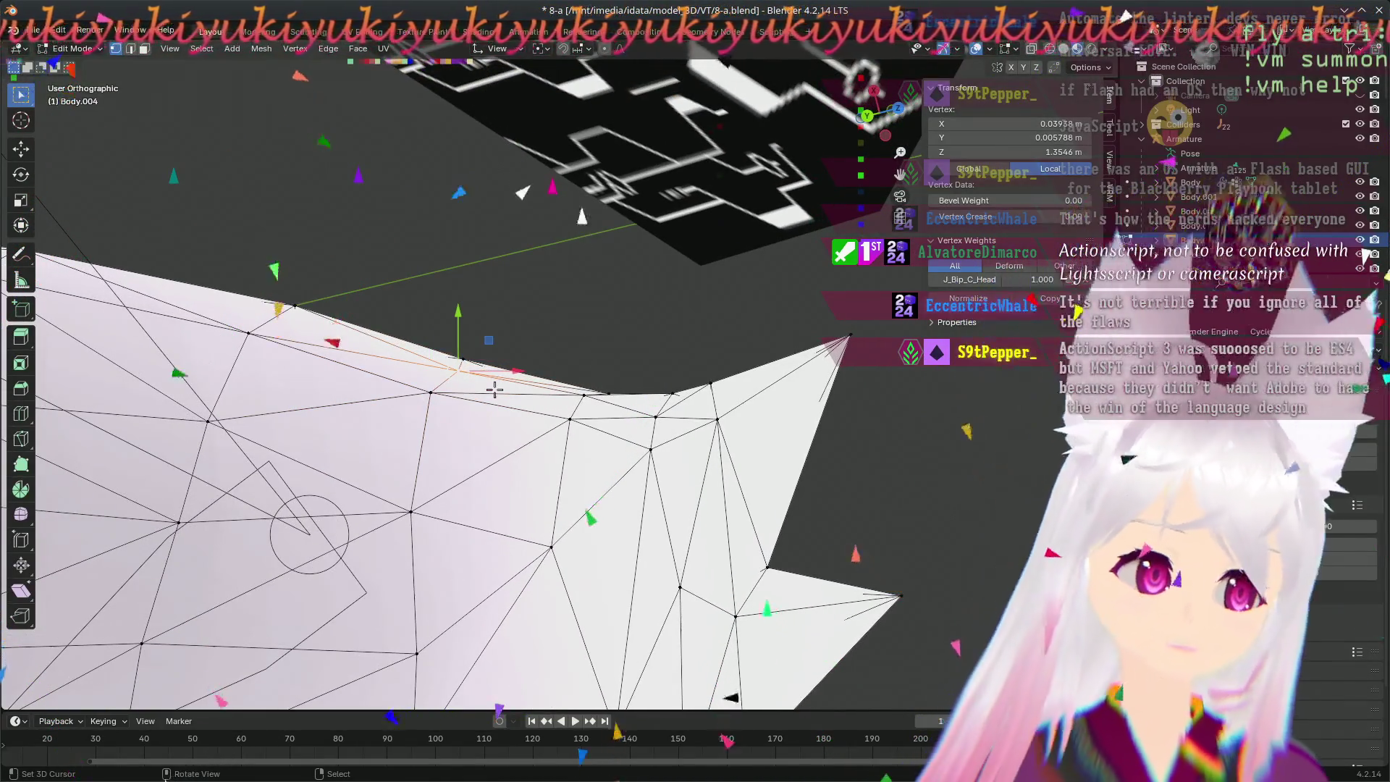
middle_click_drag(494, 389, 413, 372)
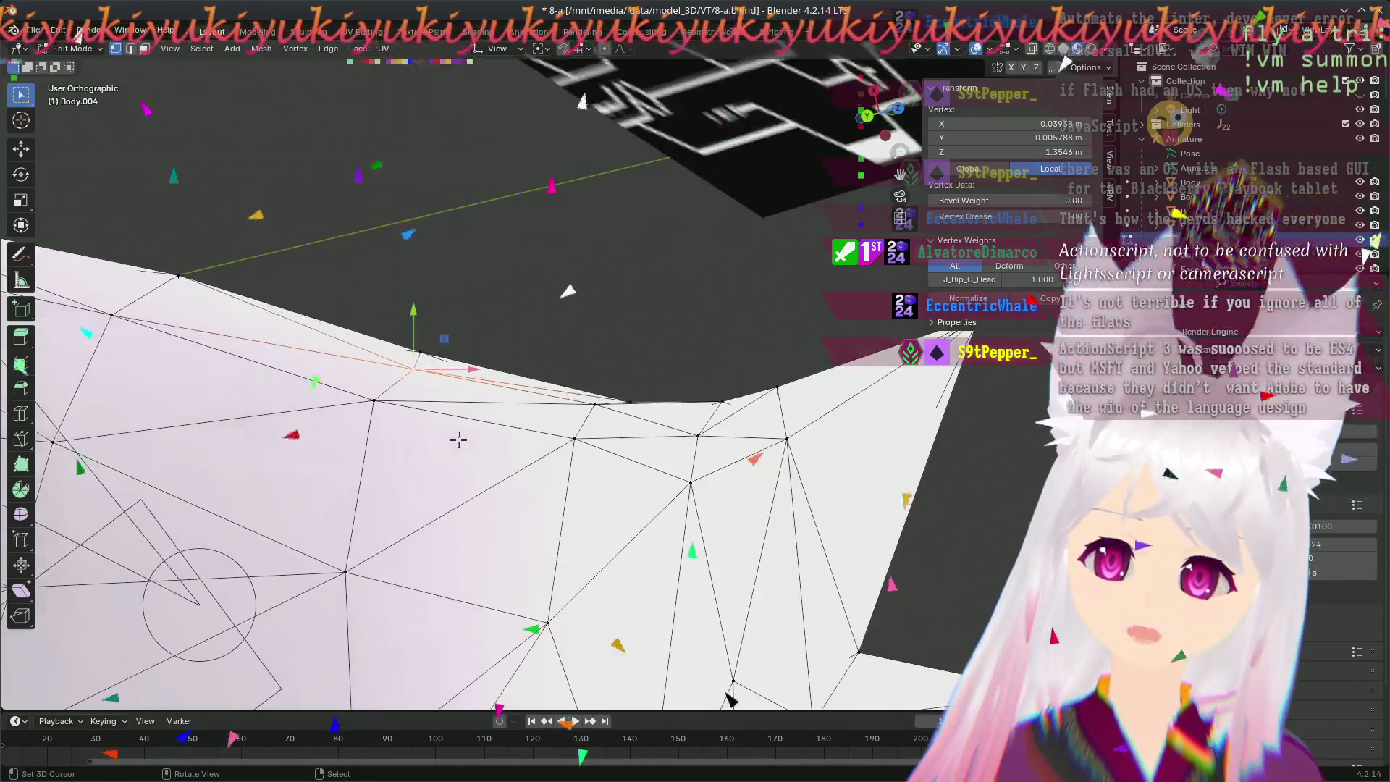
left_click(402, 373)
mouse_move(402, 373)
middle_mouse_down()
mouse_move(234, 370)
mouse_move(348, 317)
middle_mouse_up()
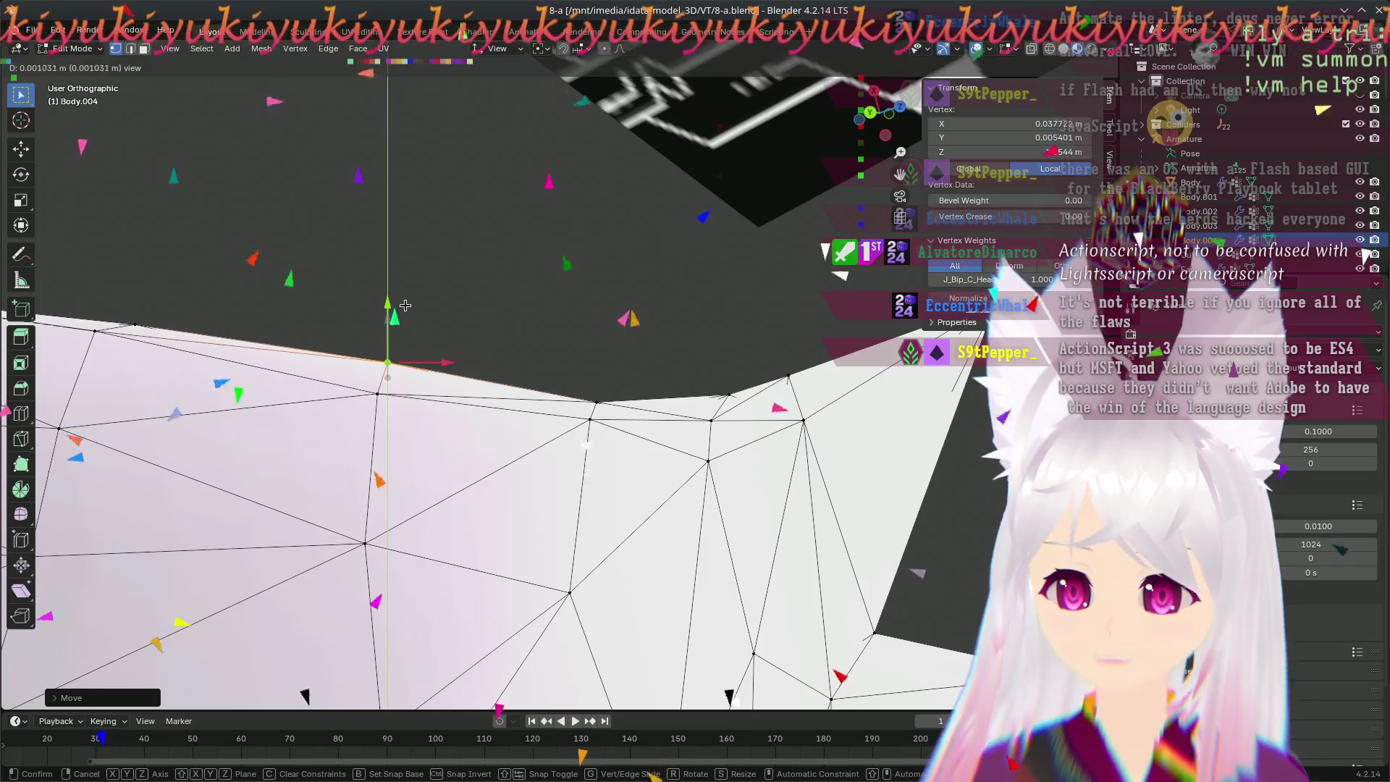
left_click(404, 312)
middle_click_drag(404, 312, 869, 457)
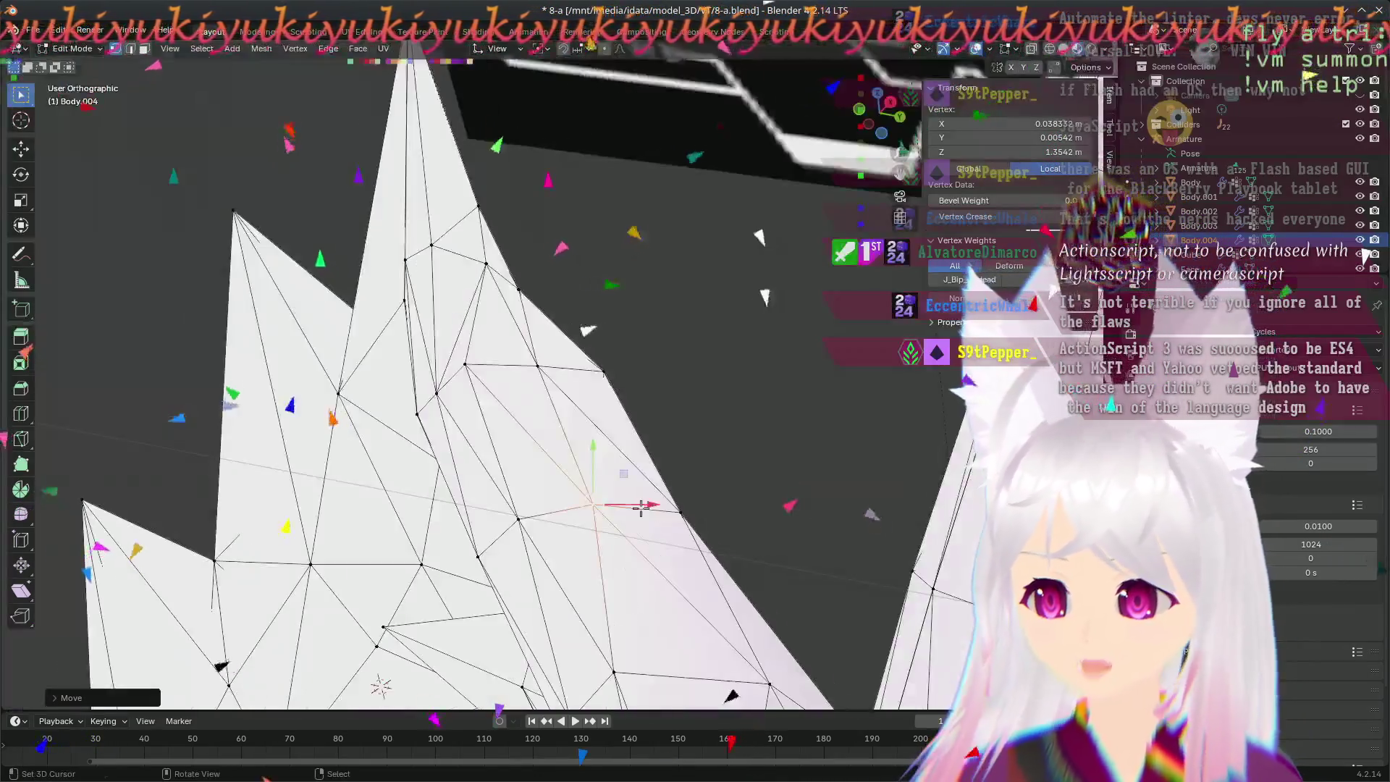
middle_click_drag(618, 445, 822, 128)
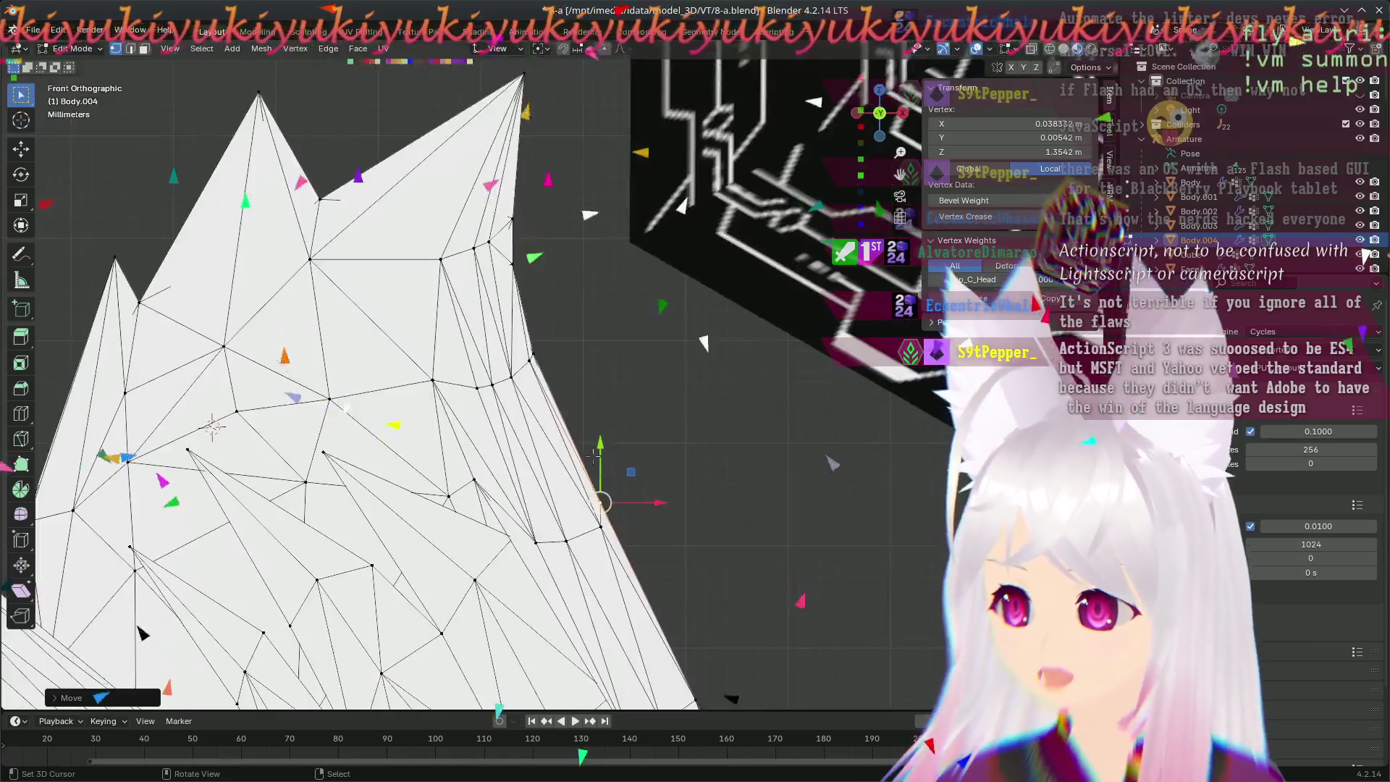
scroll(738, 554, "up", 3)
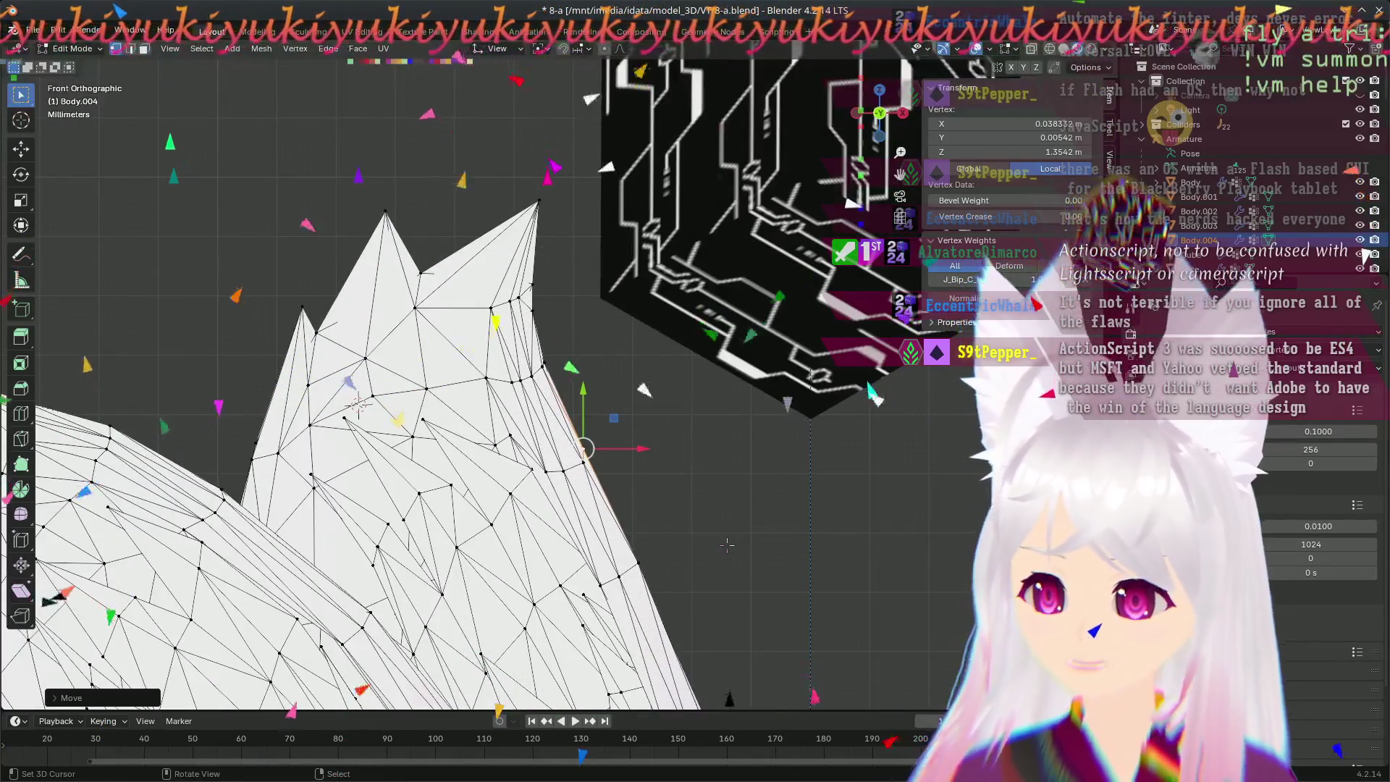
- Orbit around the ear spikes and out to the whole head to inspect the ear tip
middle_click_drag(482, 350, 573, 372)
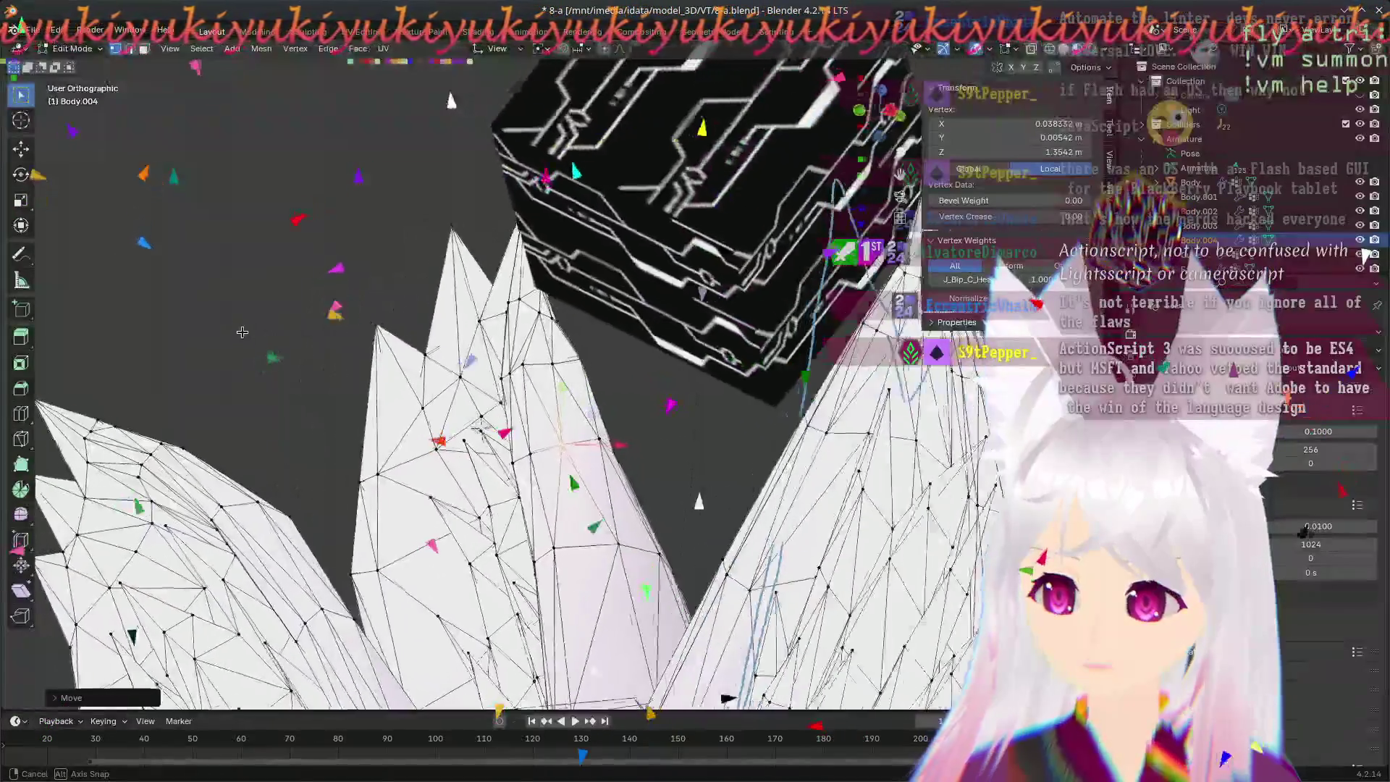
mouse_move(574, 372)
middle_mouse_down()
mouse_move(354, 420)
mouse_move(451, 506)
middle_mouse_up()
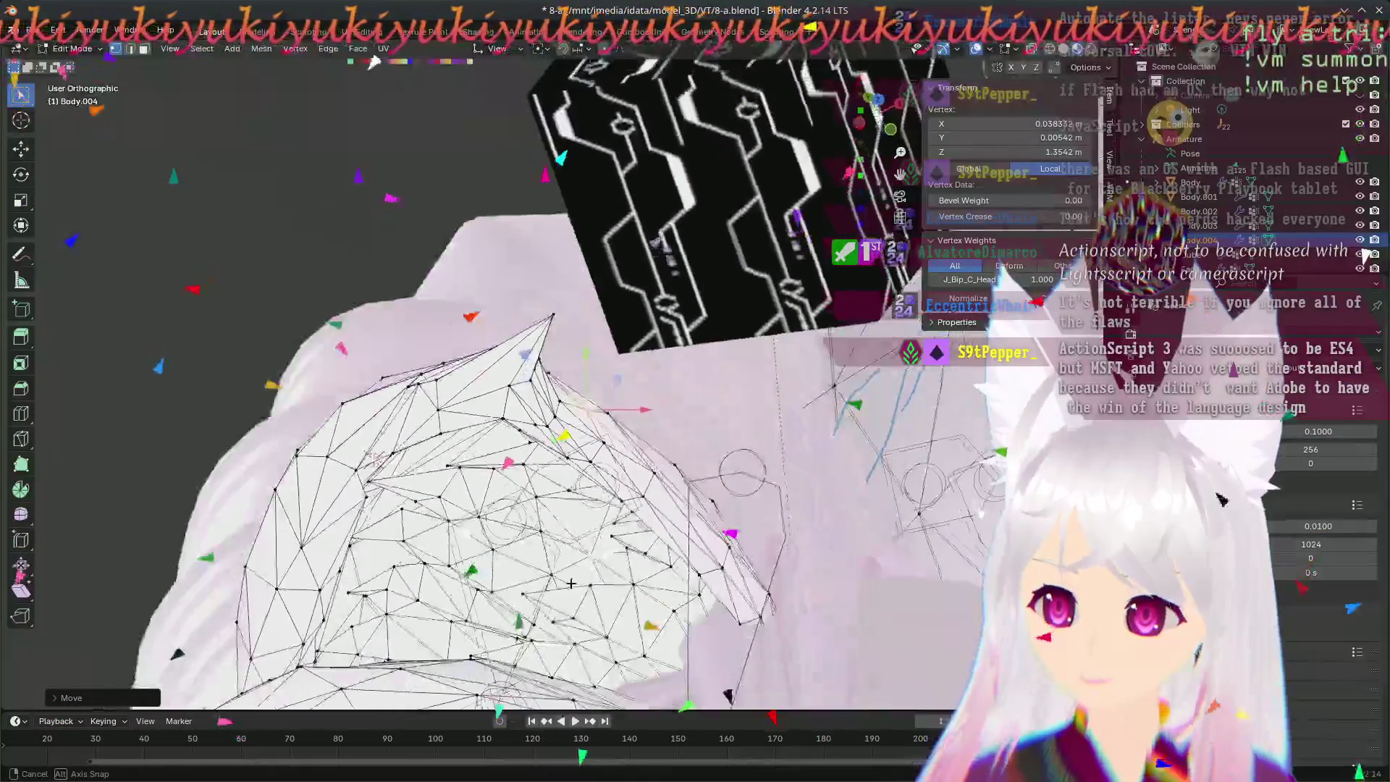
mouse_move(451, 507)
middle_mouse_down()
mouse_move(375, 416)
mouse_move(475, 472)
middle_mouse_up()
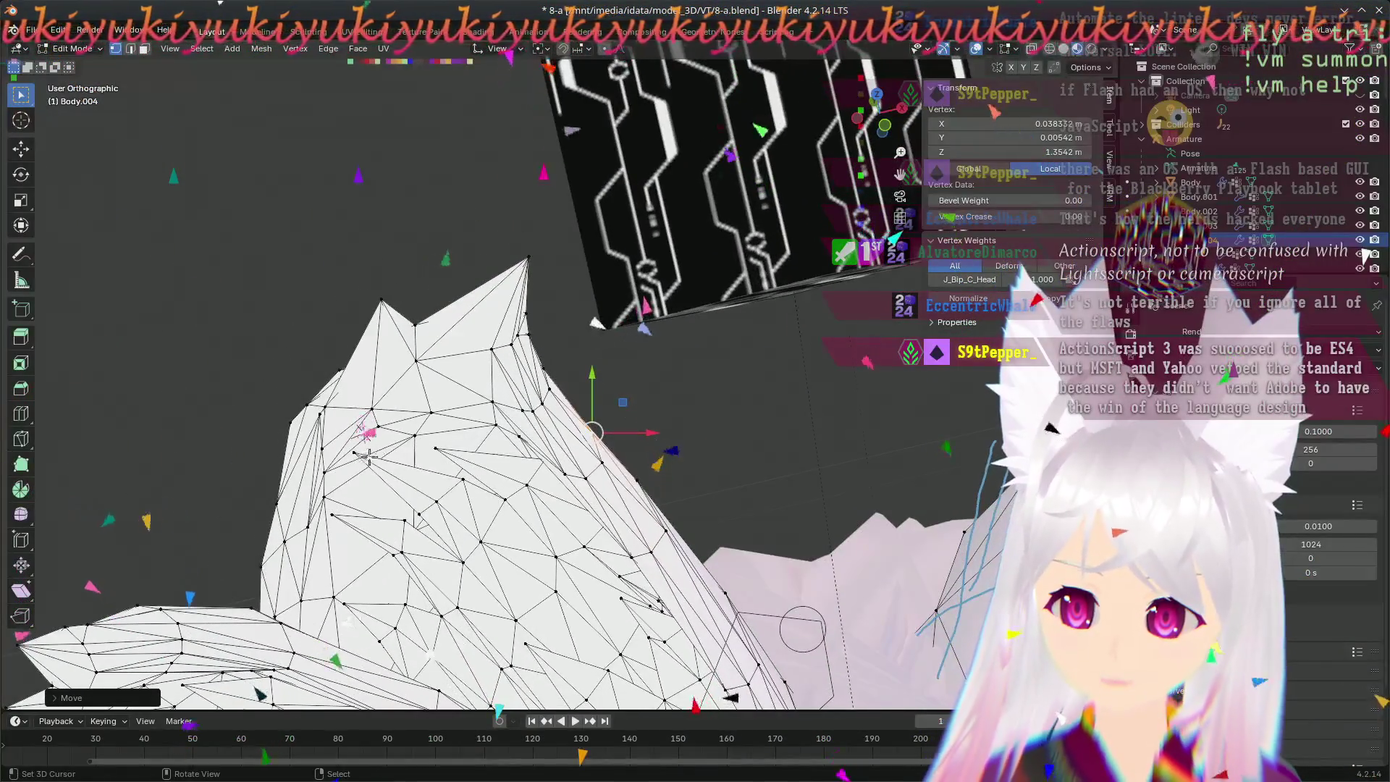
middle_click_drag(333, 430, 303, 467)
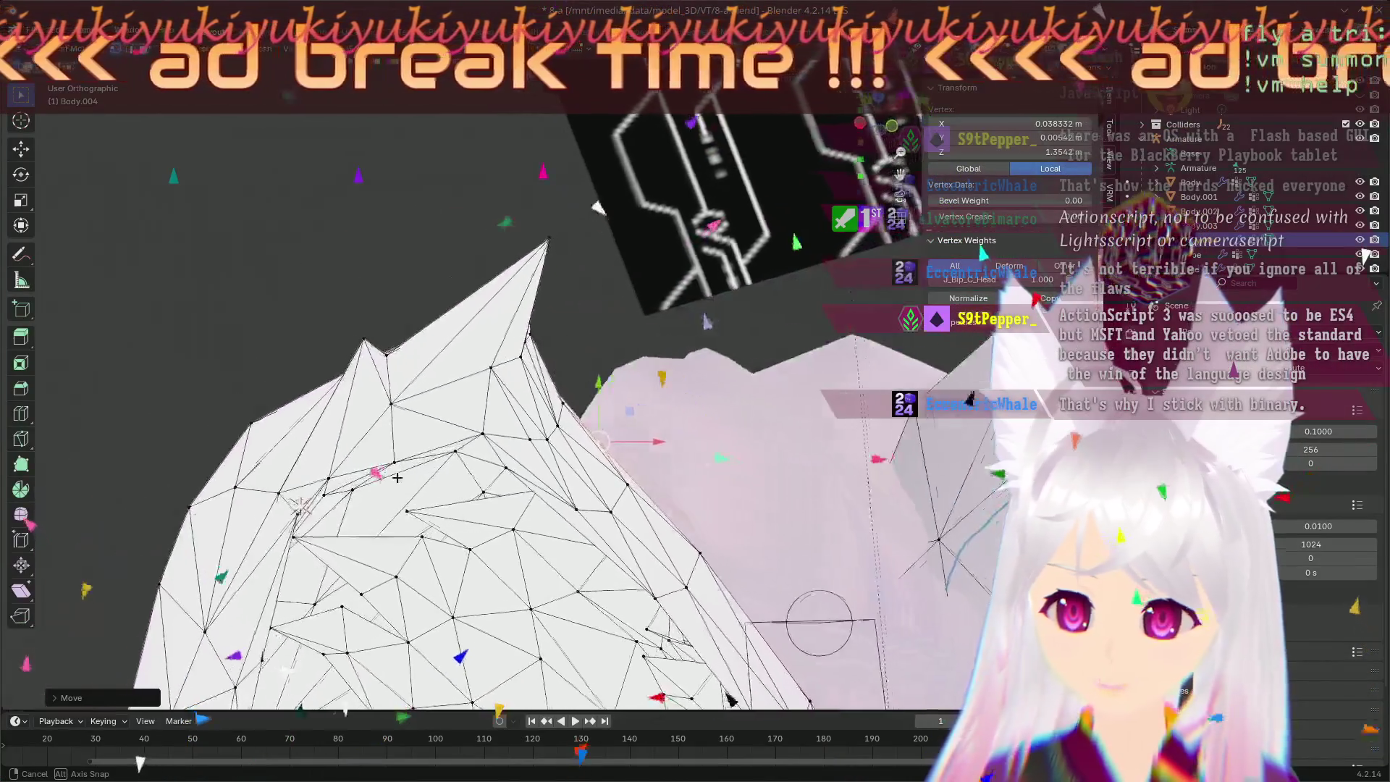
middle_click_drag(304, 468, 418, 510)
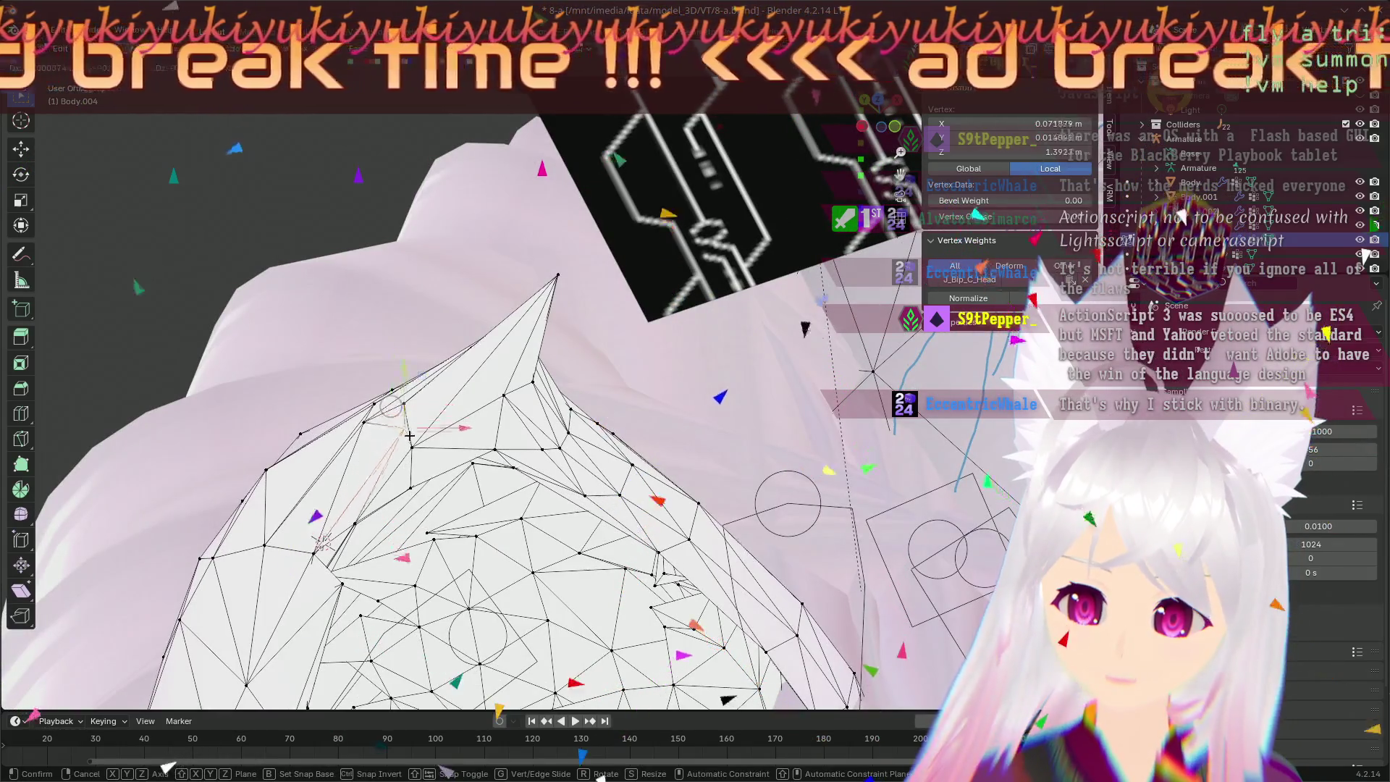
mouse_move(399, 417)
middle_mouse_down()
mouse_move(287, 508)
mouse_move(72, 752)
middle_mouse_up()
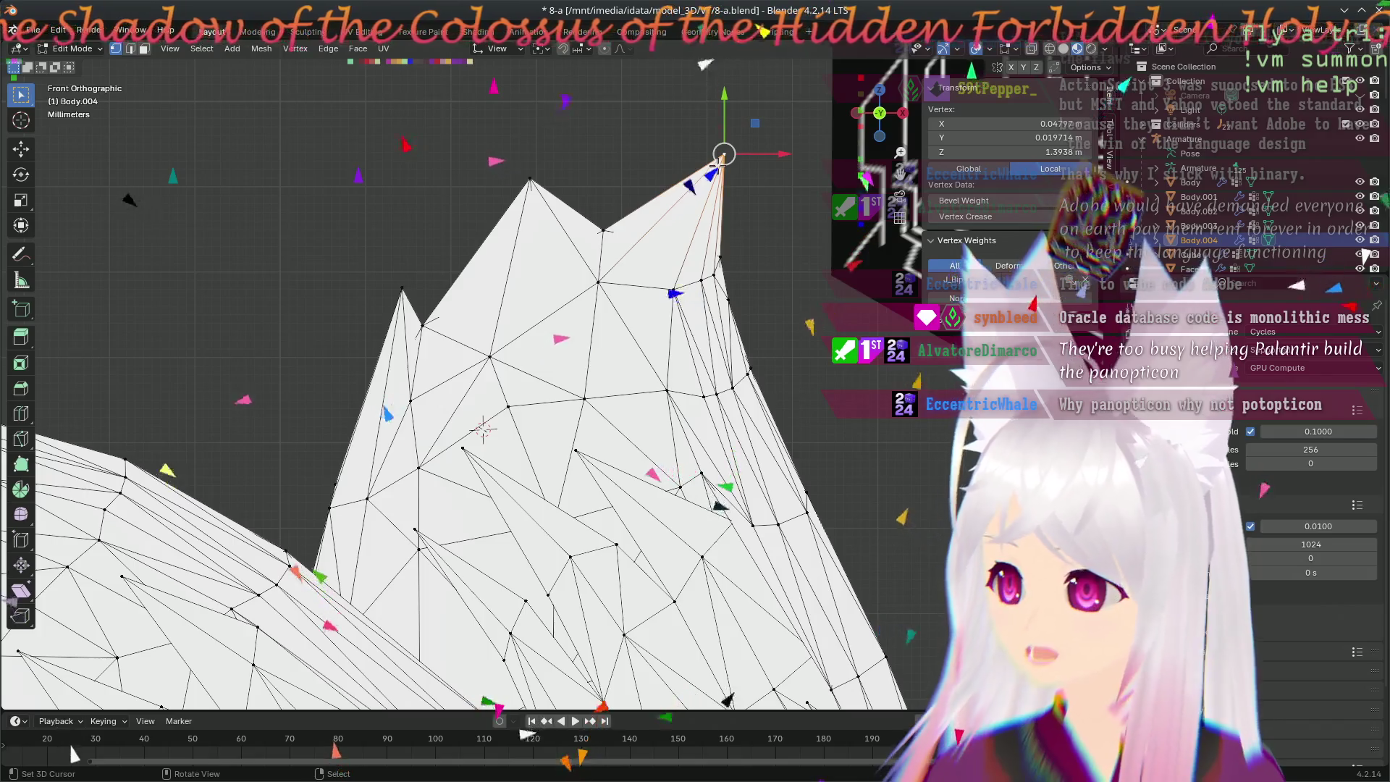
scroll(456, 391, "down", 5)
mouse_move(457, 391)
middle_mouse_down()
mouse_move(126, 73)
mouse_move(164, 177)
middle_mouse_up()
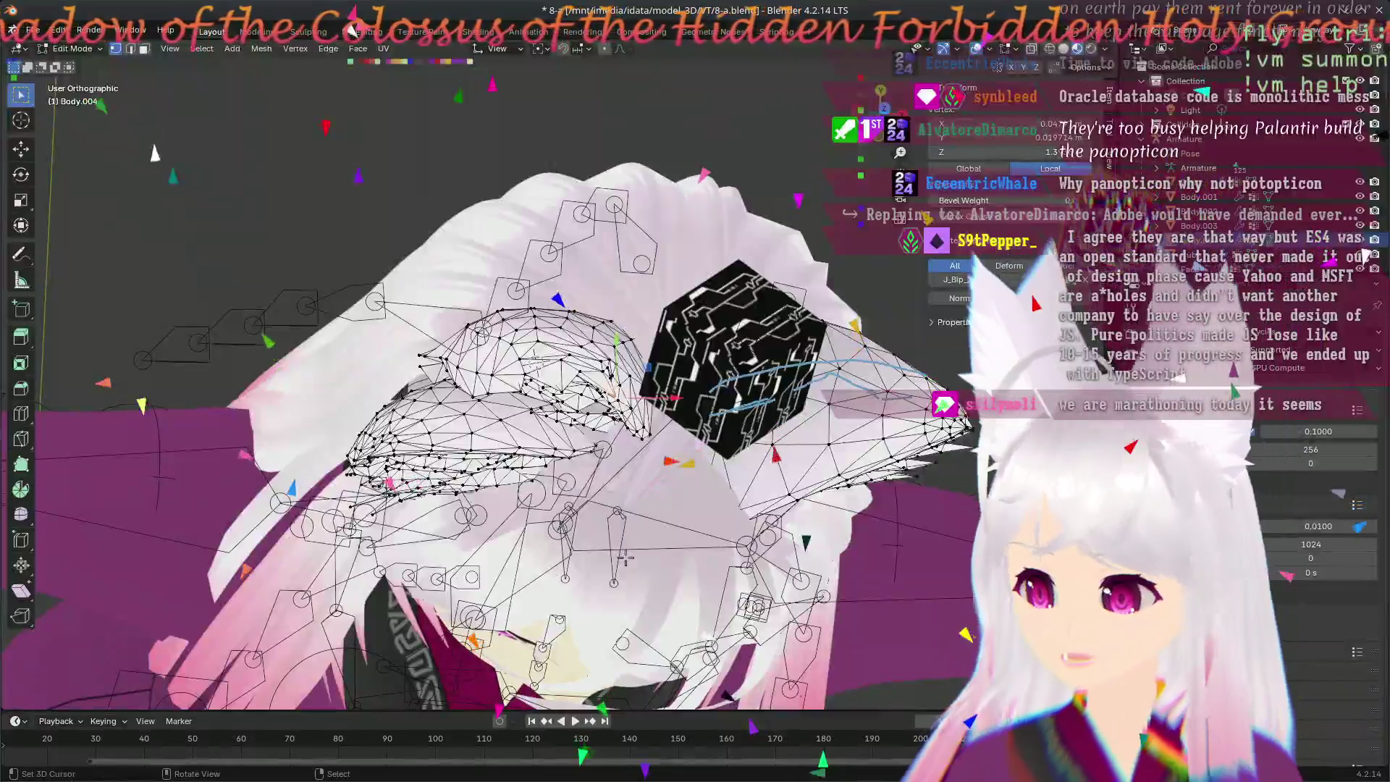
- From top view, settle another ear-spike vertex in place and orbit around the peak vertex
key("KP_7")
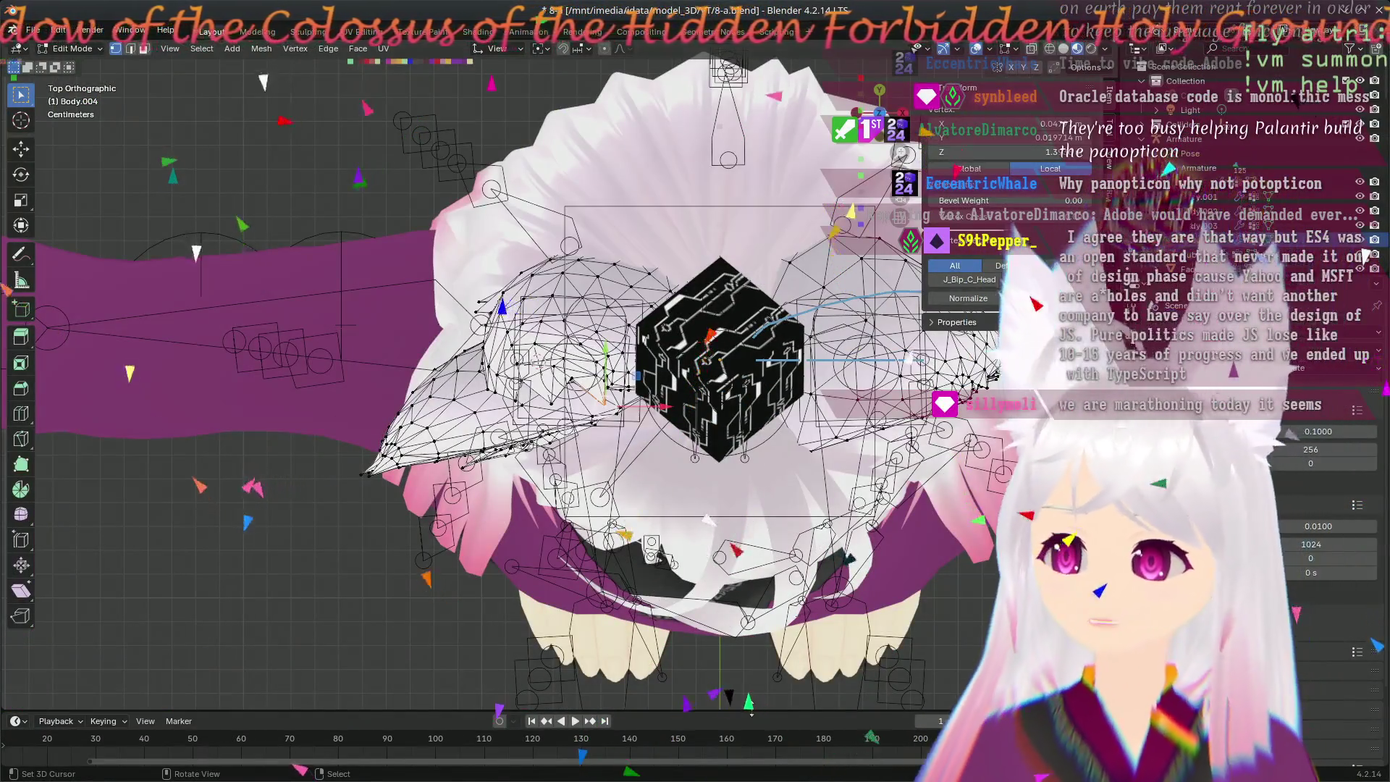
scroll(648, 479, "up", 4)
scroll(647, 479, "up", 2)
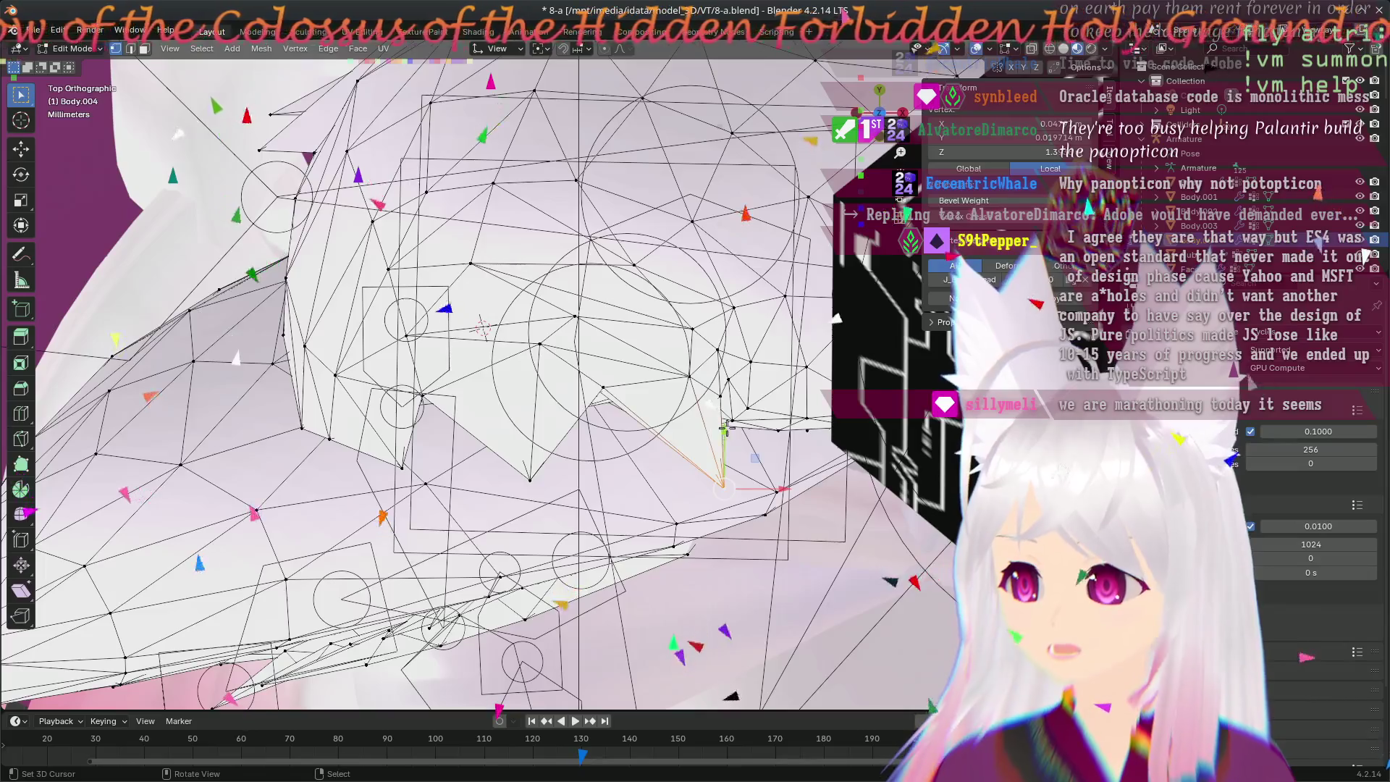
left_click(724, 402)
scroll(725, 402, "down", 3)
mouse_move(724, 403)
middle_mouse_down()
mouse_move(589, 239)
mouse_move(310, 537)
middle_mouse_up()
scroll(676, 252, "up", 2)
scroll(677, 252, "up", 2)
mouse_move(677, 253)
middle_mouse_down()
mouse_move(725, 314)
mouse_move(541, 293)
middle_mouse_up()
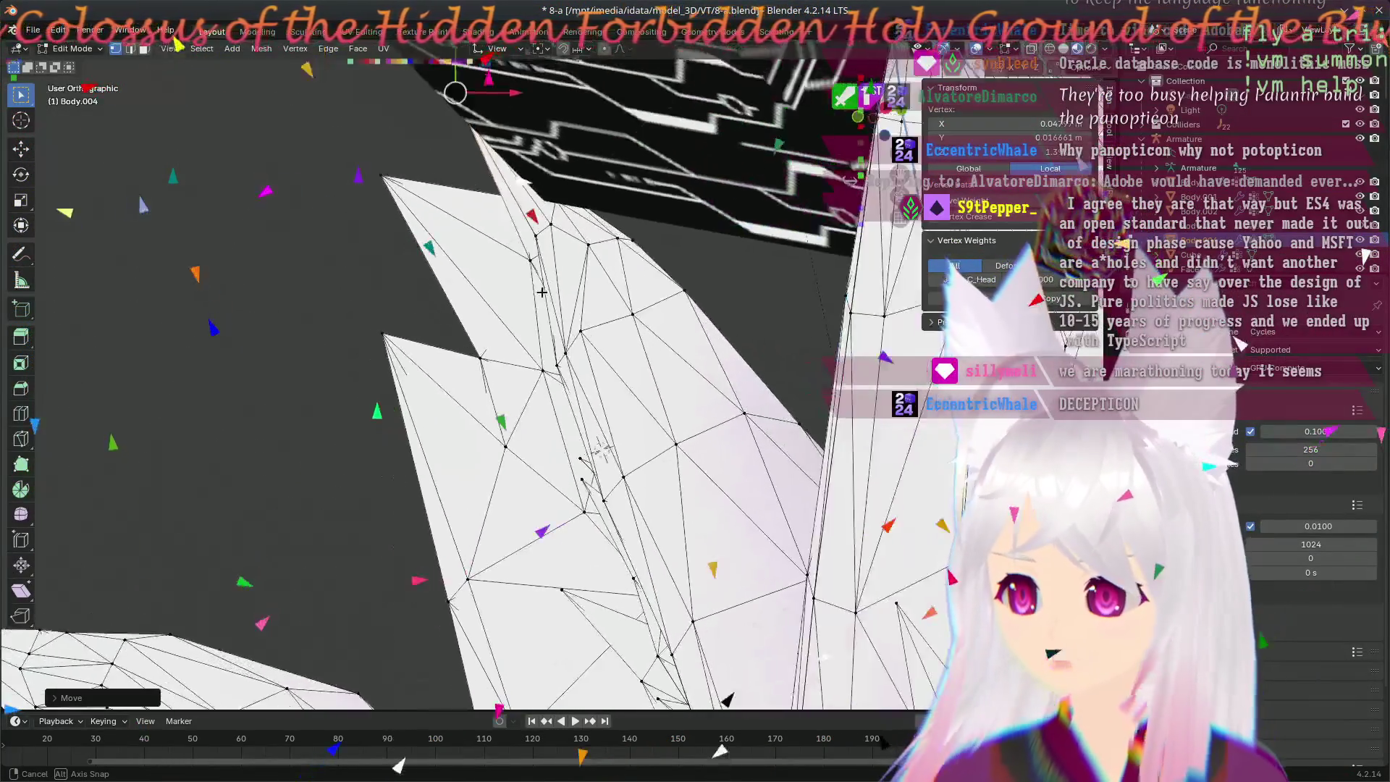
- Move the selected ear-tip edge from top view and tilt the view to check the contour
mouse_move(541, 292)
middle_mouse_down()
mouse_move(676, 549)
mouse_move(645, 522)
middle_mouse_up()
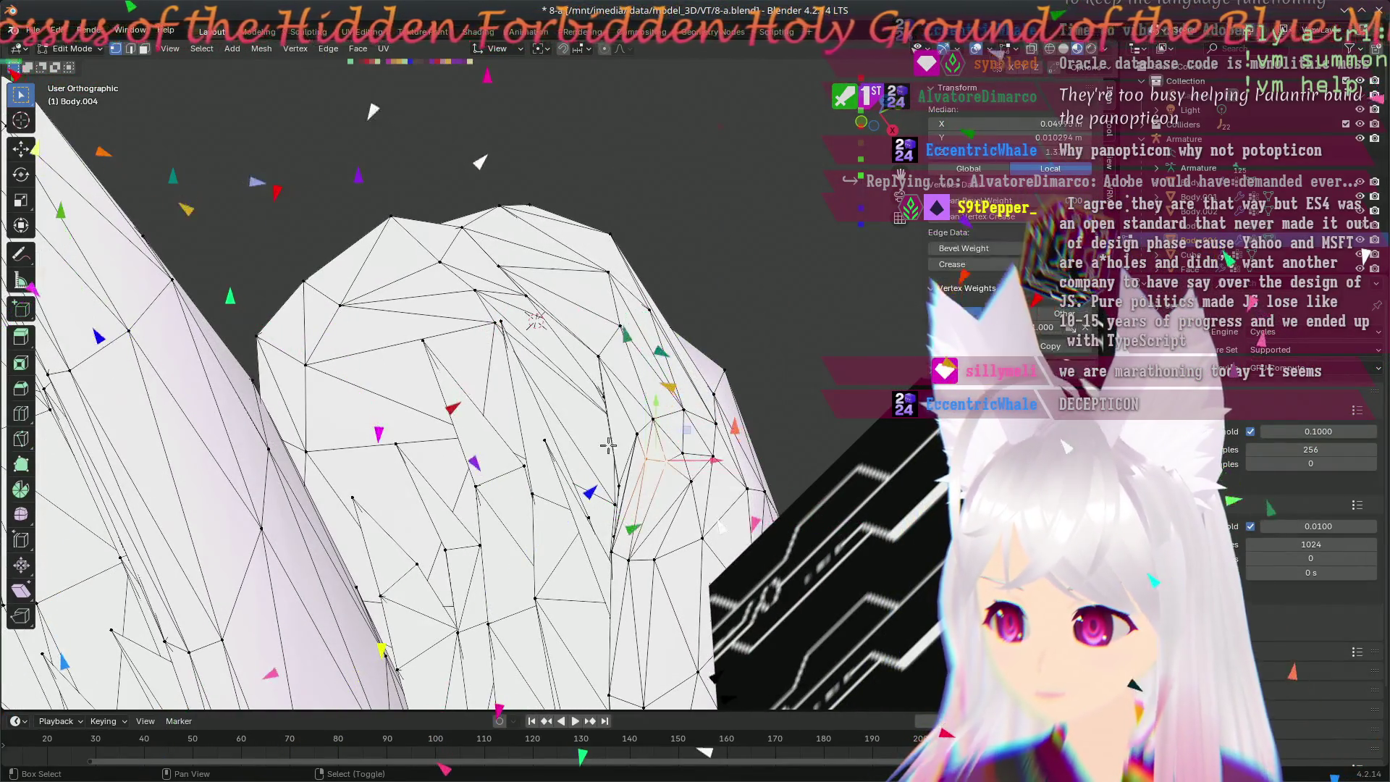
key("KP_7")
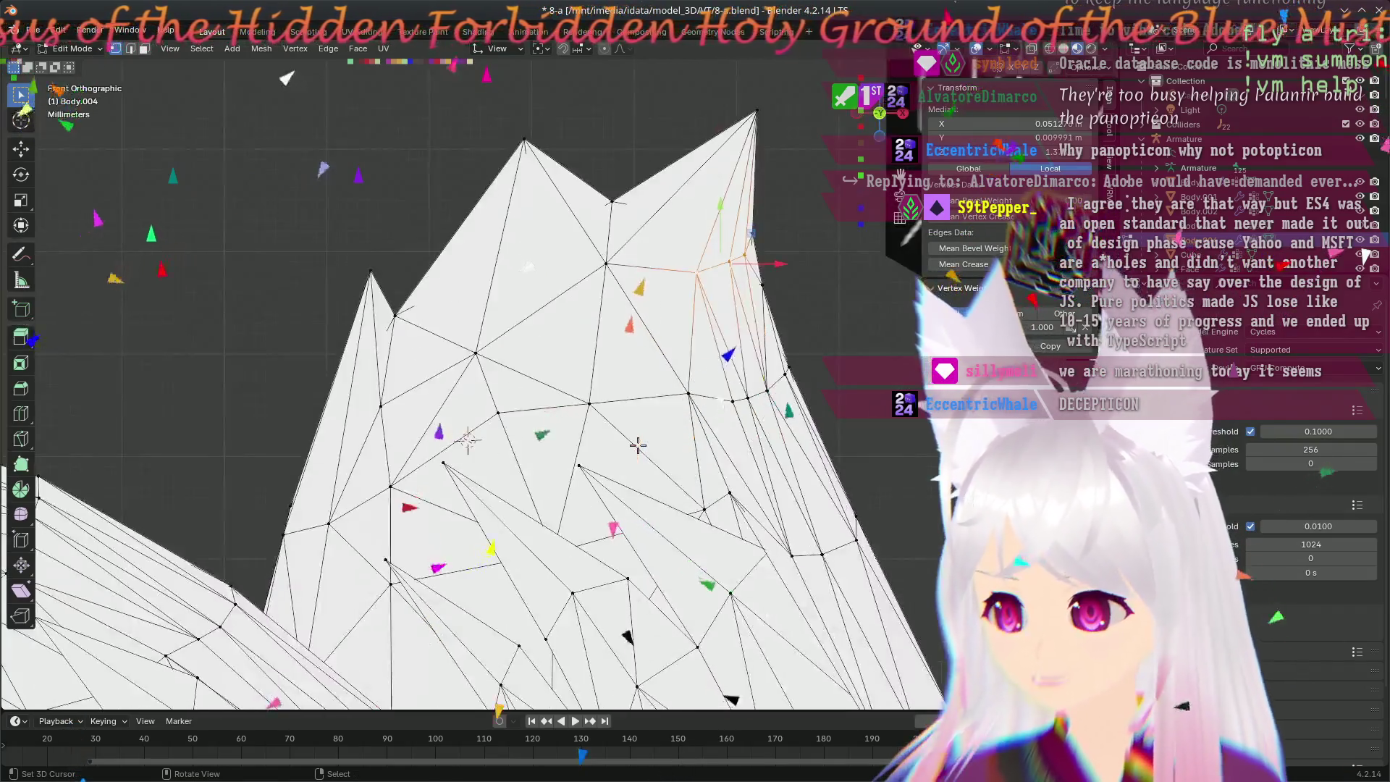
scroll(729, 517, "up", 2)
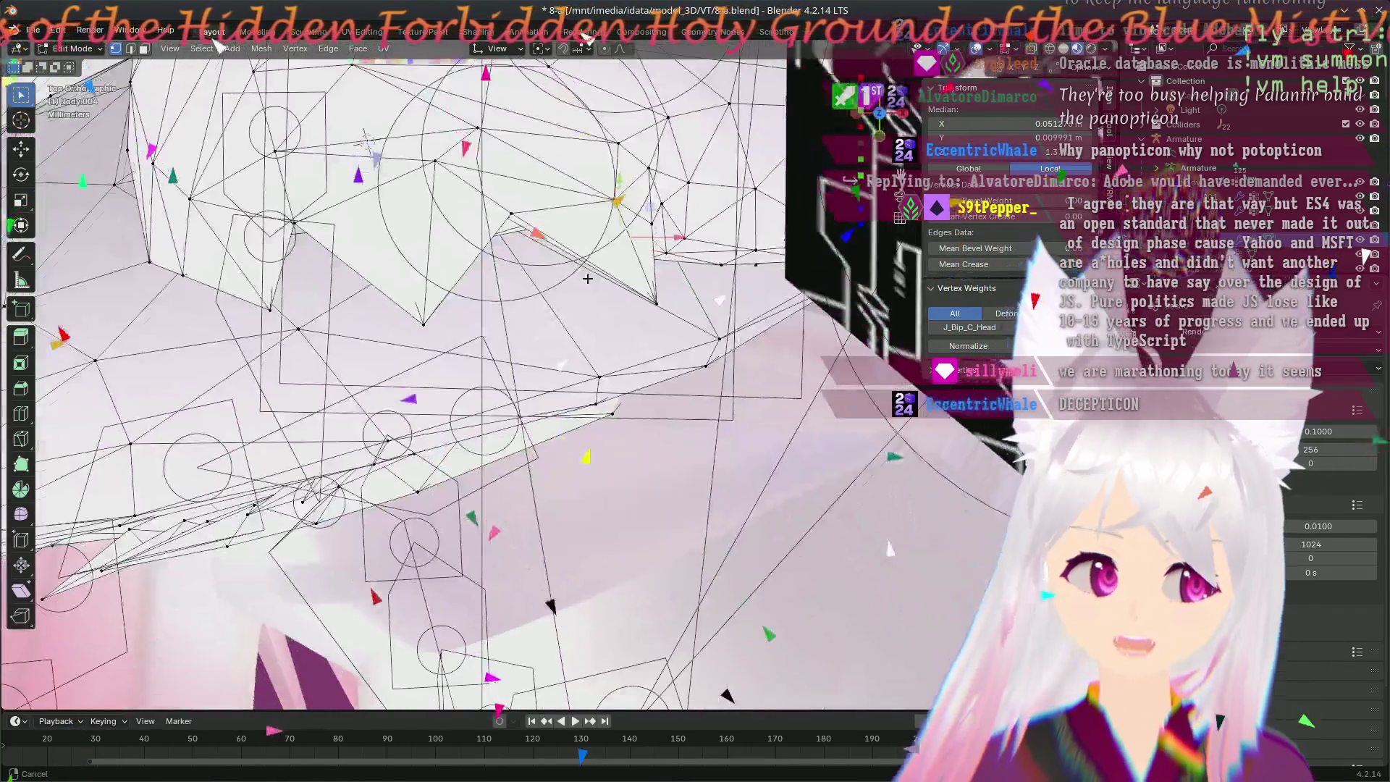
mouse_move(729, 517)
middle_mouse_down("shift")
mouse_move(696, 253)
mouse_move(806, 167)
middle_mouse_up("shift")
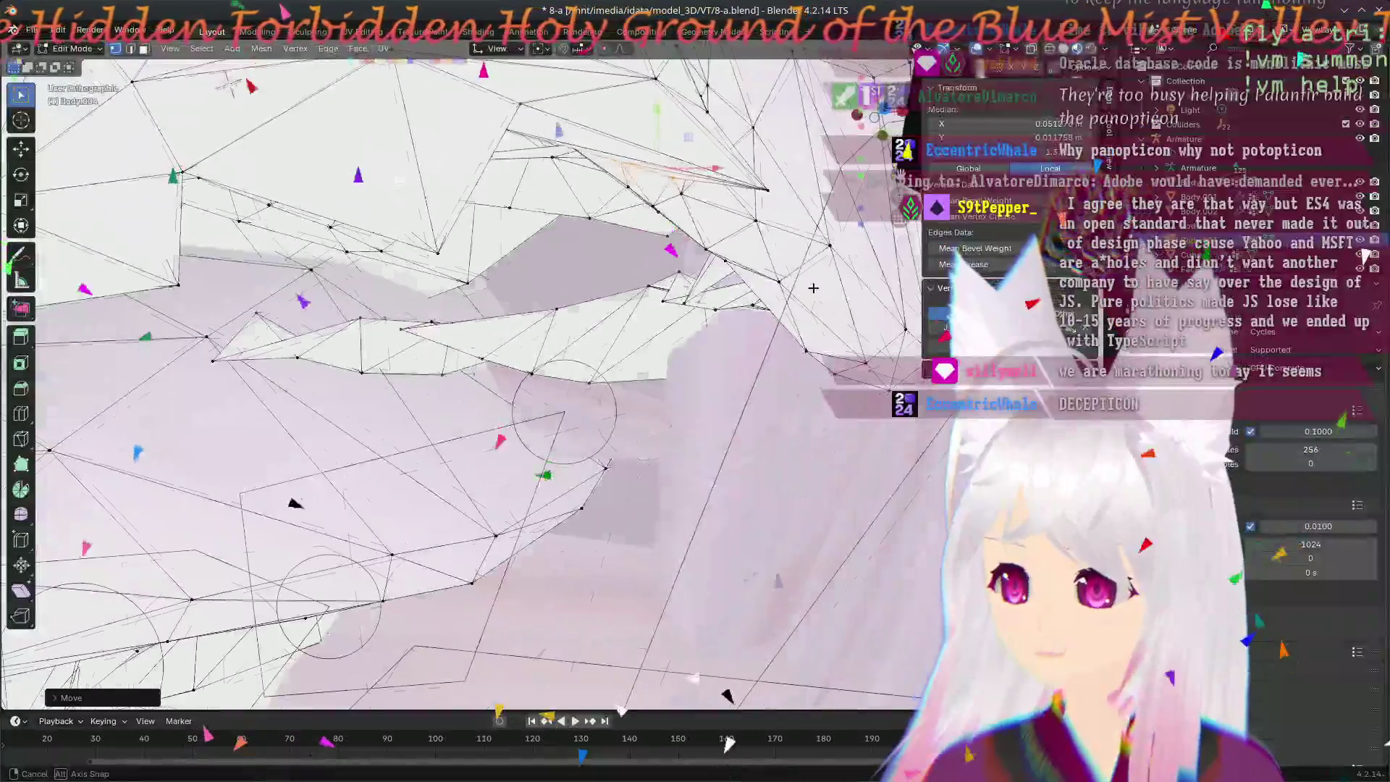
mouse_move(807, 166)
middle_mouse_down()
mouse_move(645, 251)
mouse_move(671, 320)
middle_mouse_up()
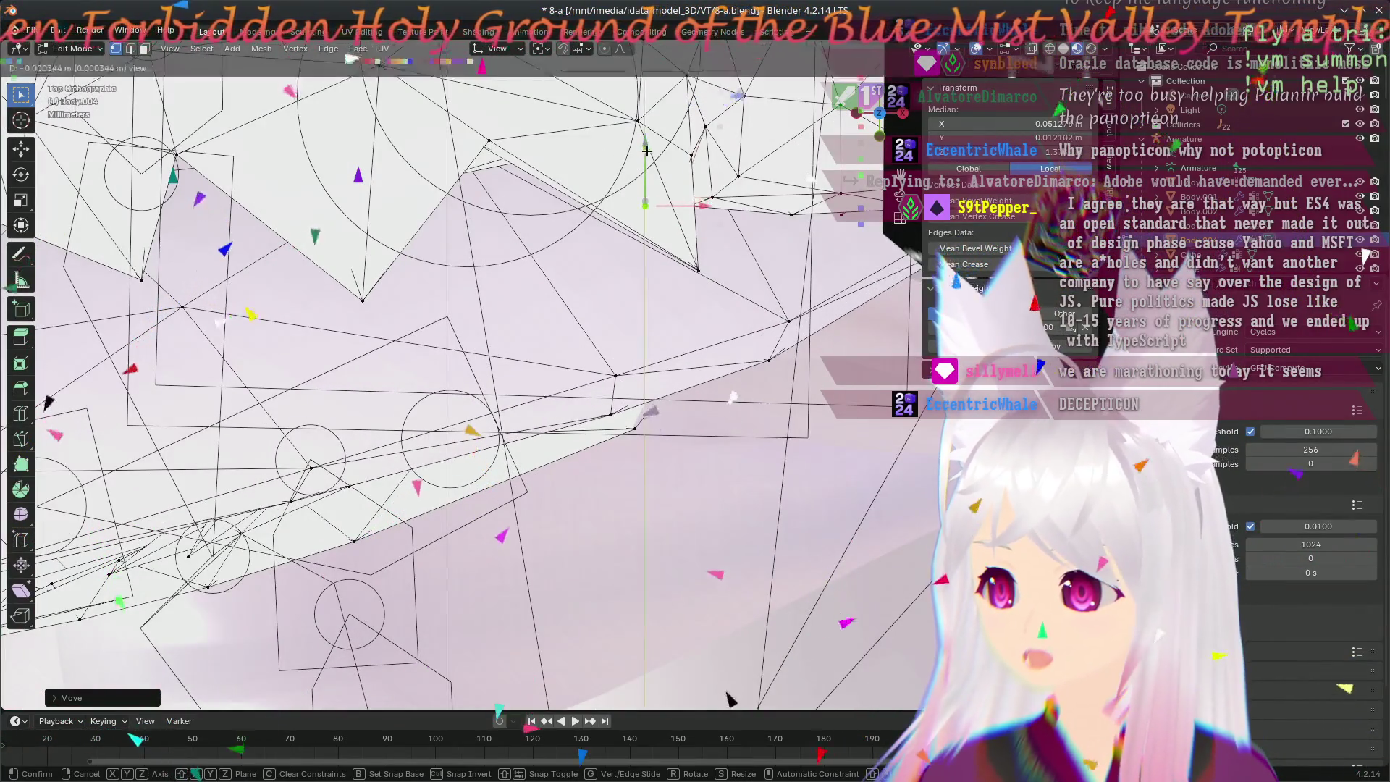
middle_click_drag(645, 152, 478, 267)
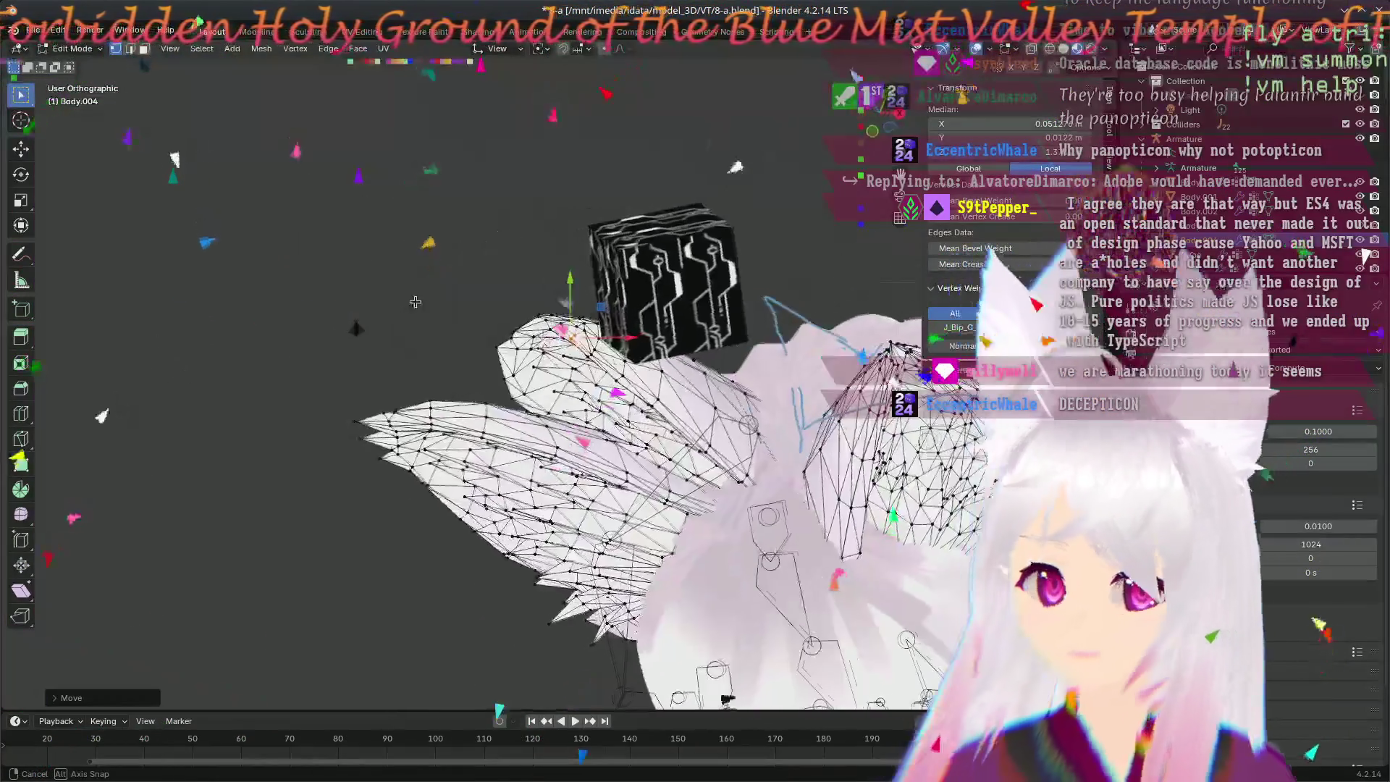
- From a close front view, shift an outer Body.004 ear vertex slightly to the right
middle_click_drag(479, 267, 427, 318)
scroll(426, 319, "up", 6)
middle_click_drag(482, 367, 561, 305)
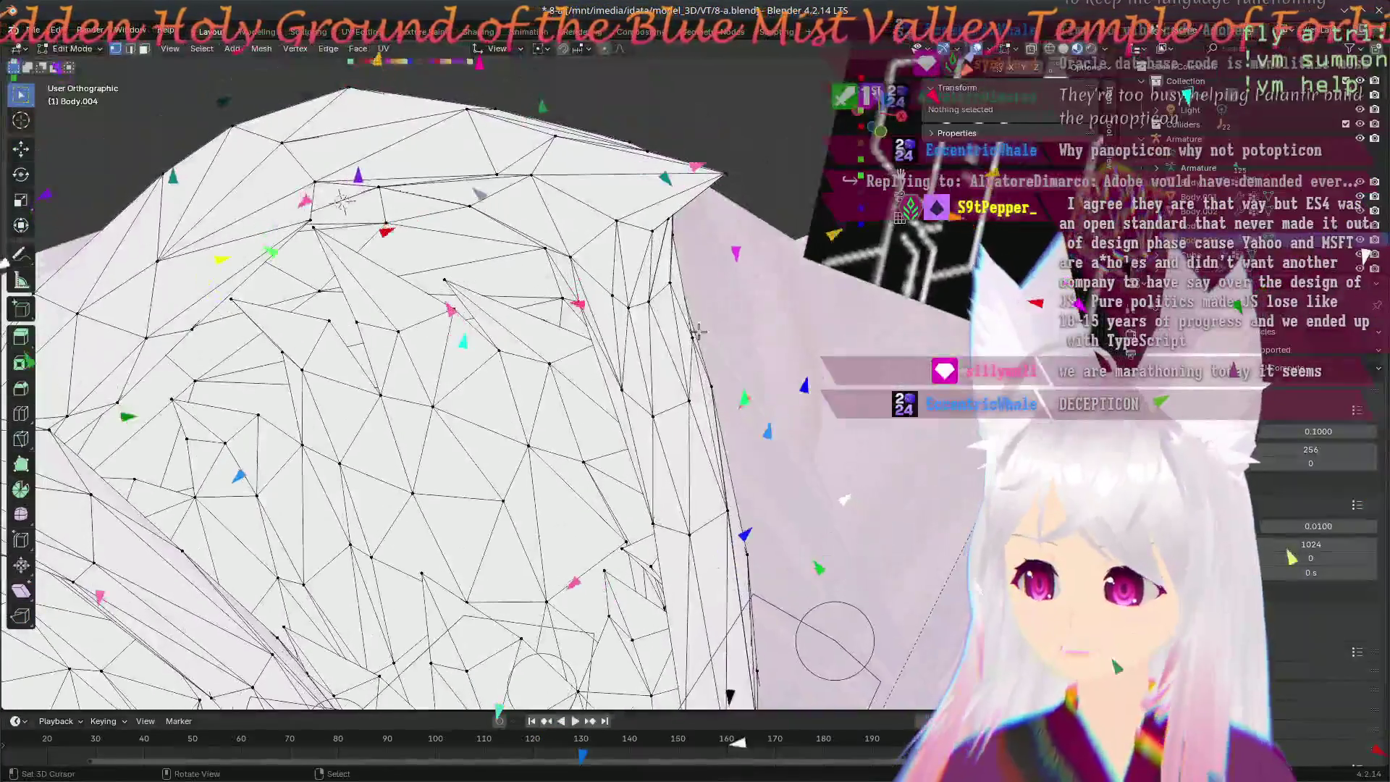
mouse_move(561, 305)
middle_mouse_down()
mouse_move(758, 277)
mouse_move(708, 324)
middle_mouse_up()
middle_click_drag(689, 245, 673, 241)
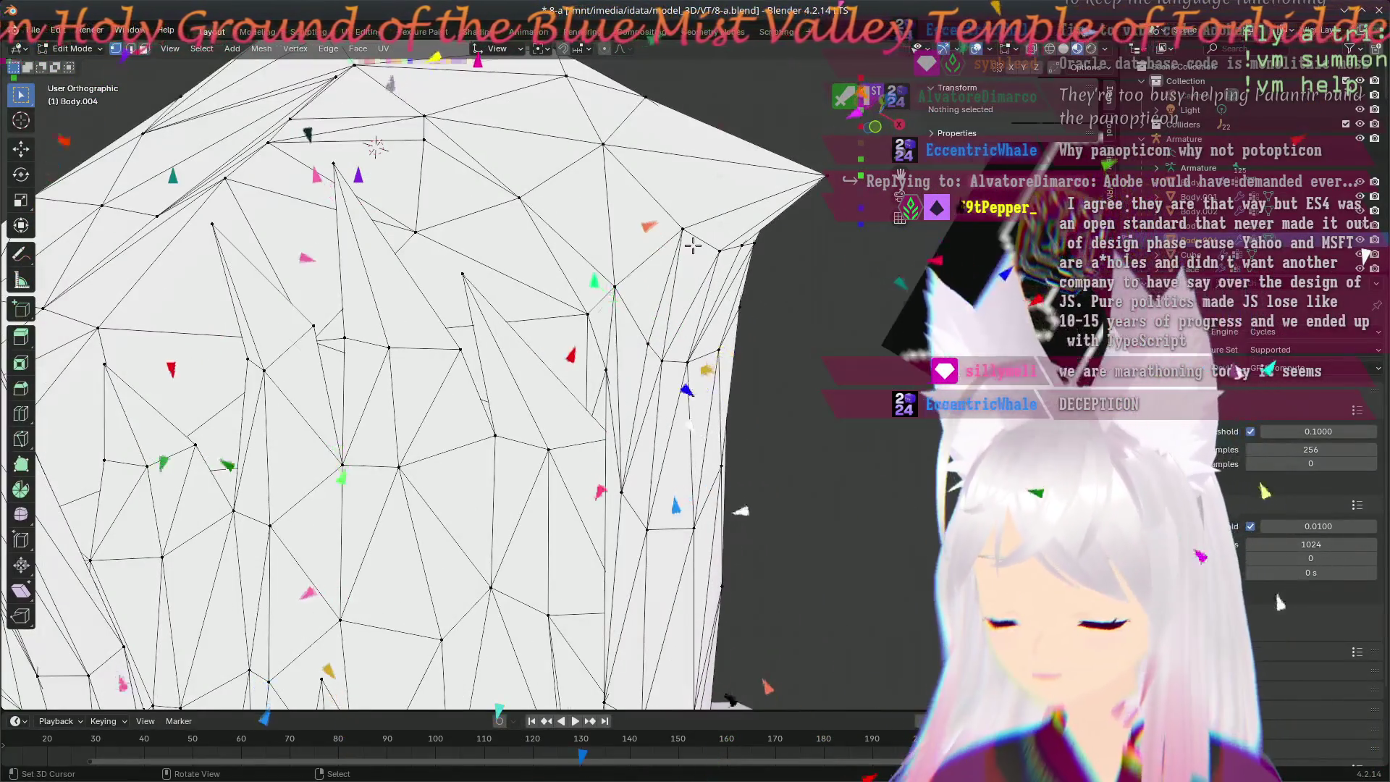
key("KP_1")
scroll(661, 237, "up", 5)
left_click_drag(638, 161, 696, 156)
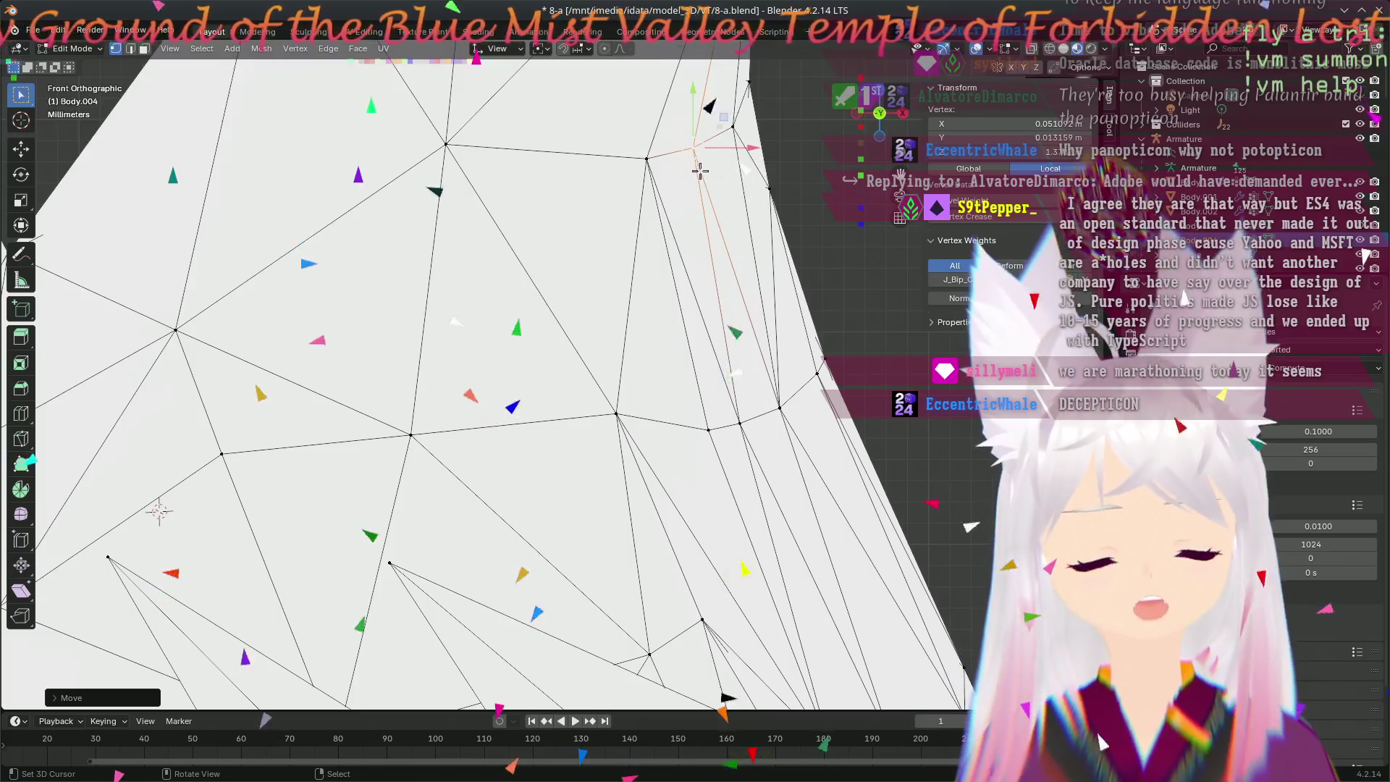
scroll(701, 185, "down", 5)
scroll(701, 185, "down", 3)
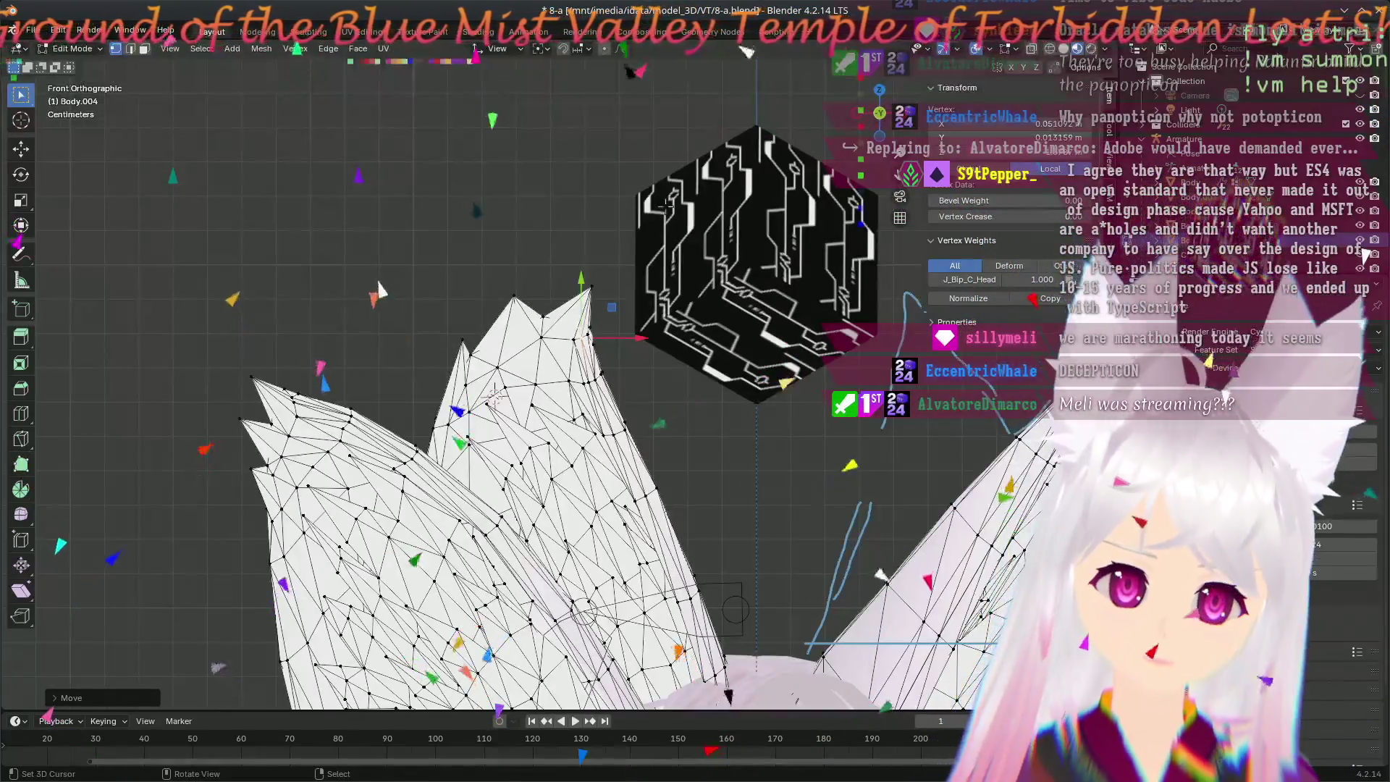
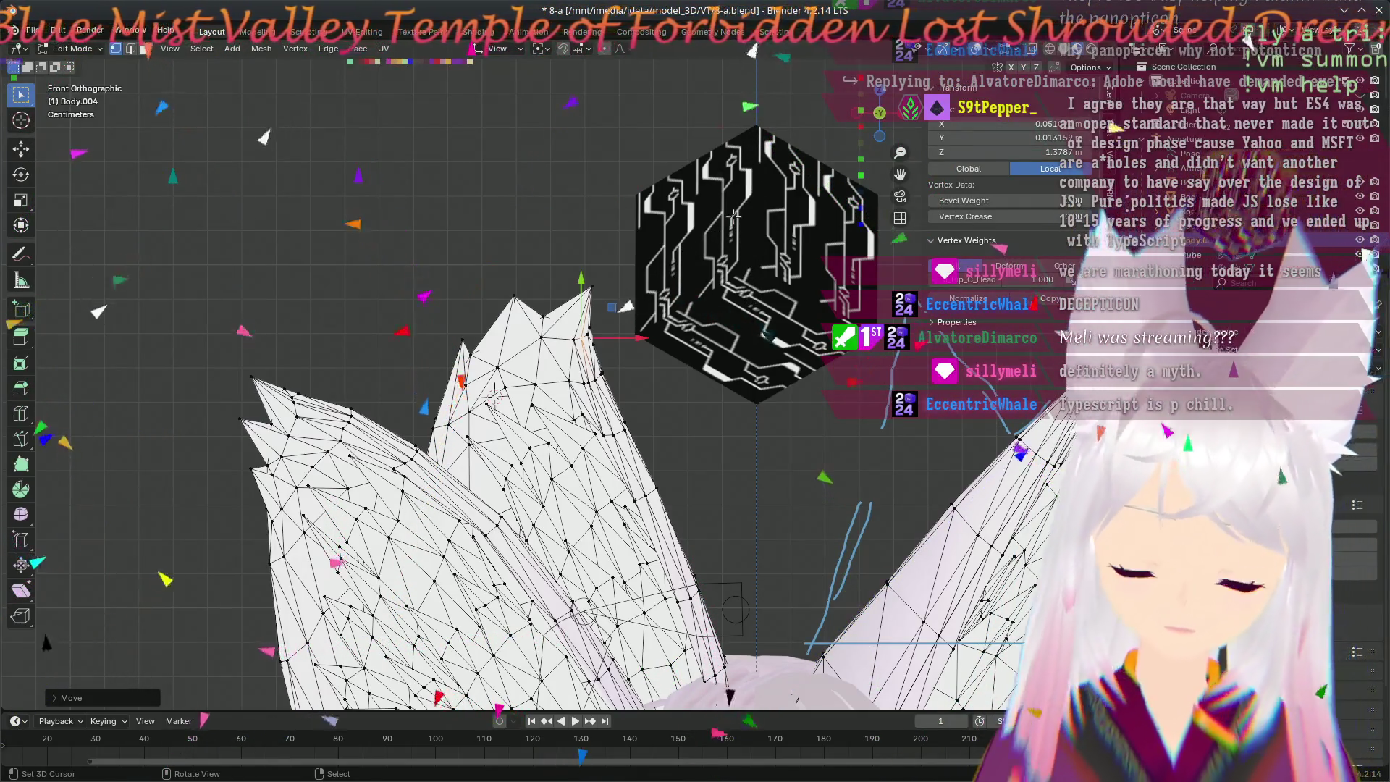
- Move a vertex on Body.004's rounded ear top to its new position, checking the silhouette from several angles
middle_click_drag(677, 330, 602, 511)
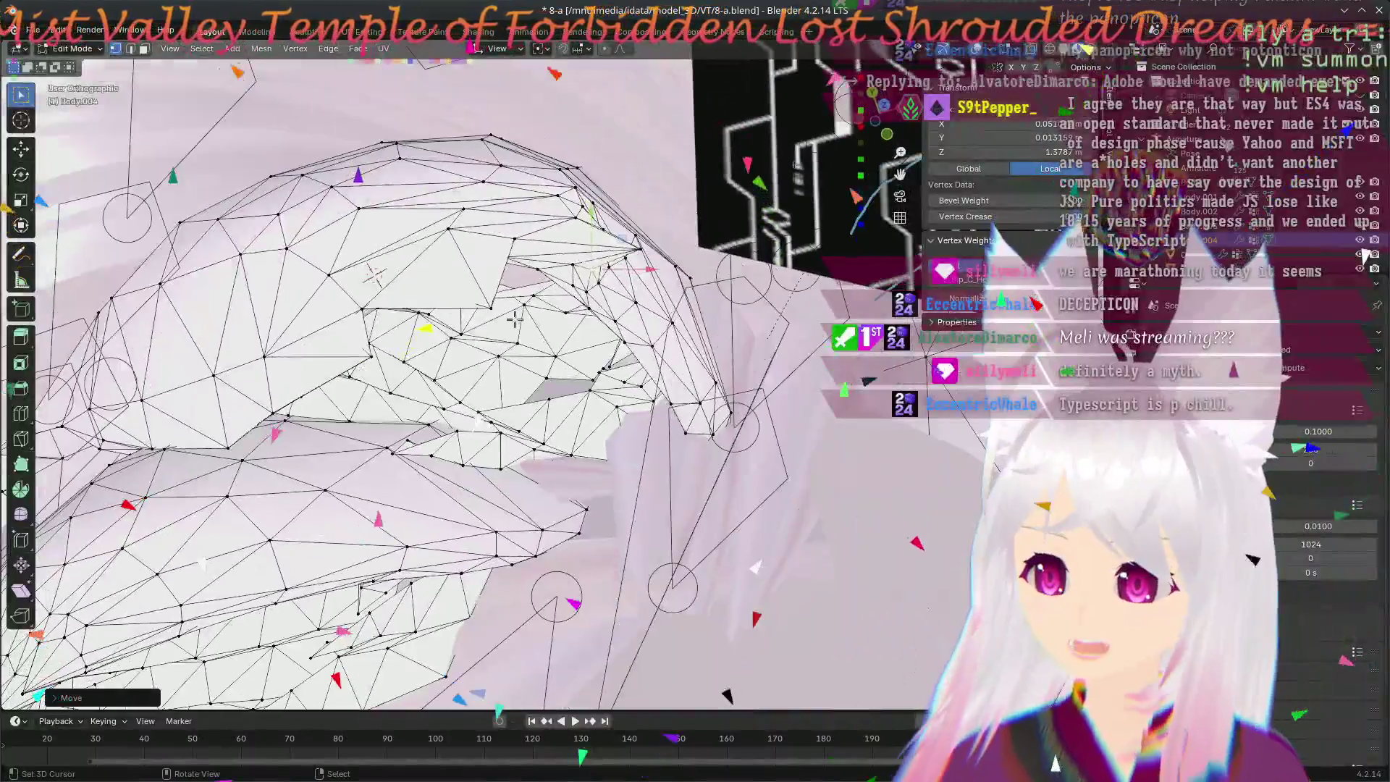
middle_click_drag(603, 510, 490, 301)
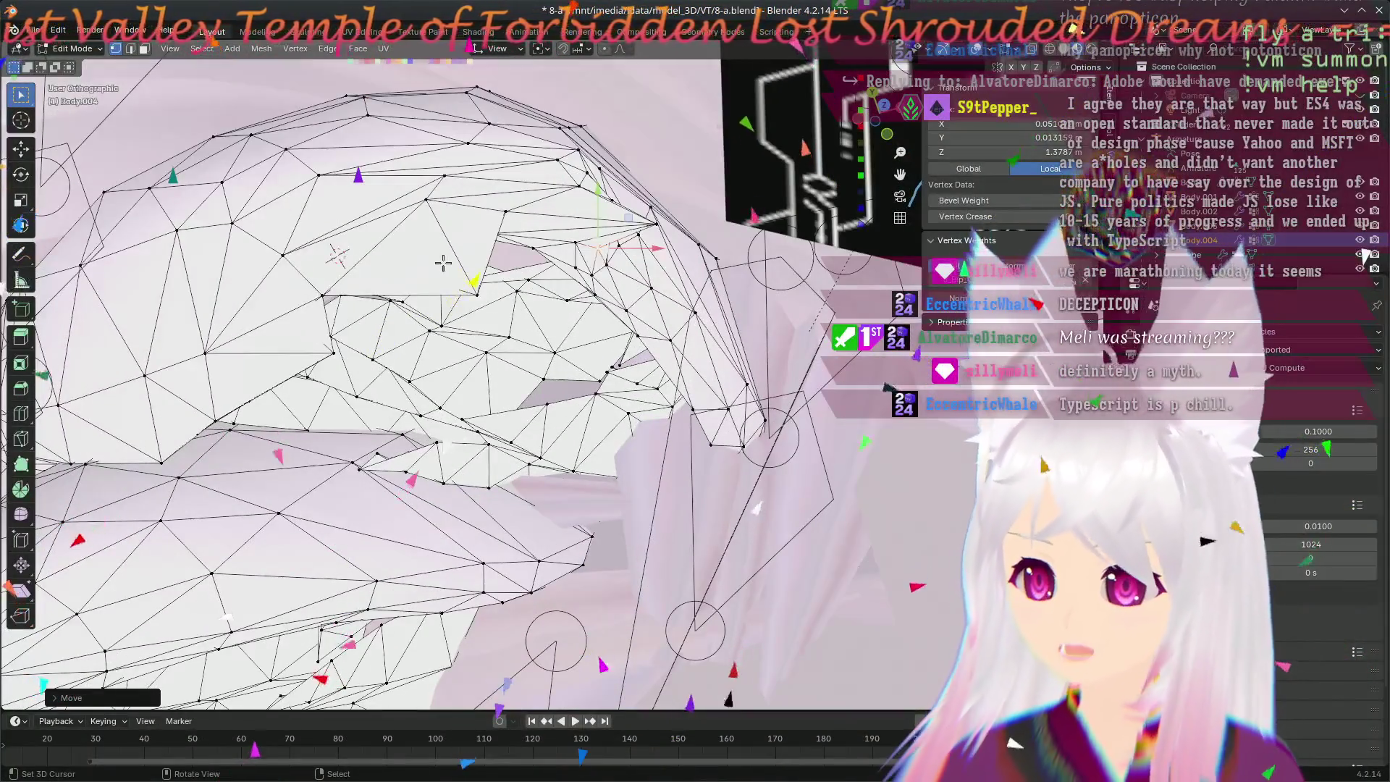
middle_click_drag(444, 262, 430, 282)
mouse_move(501, 312)
middle_mouse_down()
mouse_move(384, 198)
mouse_move(411, 244)
middle_mouse_up()
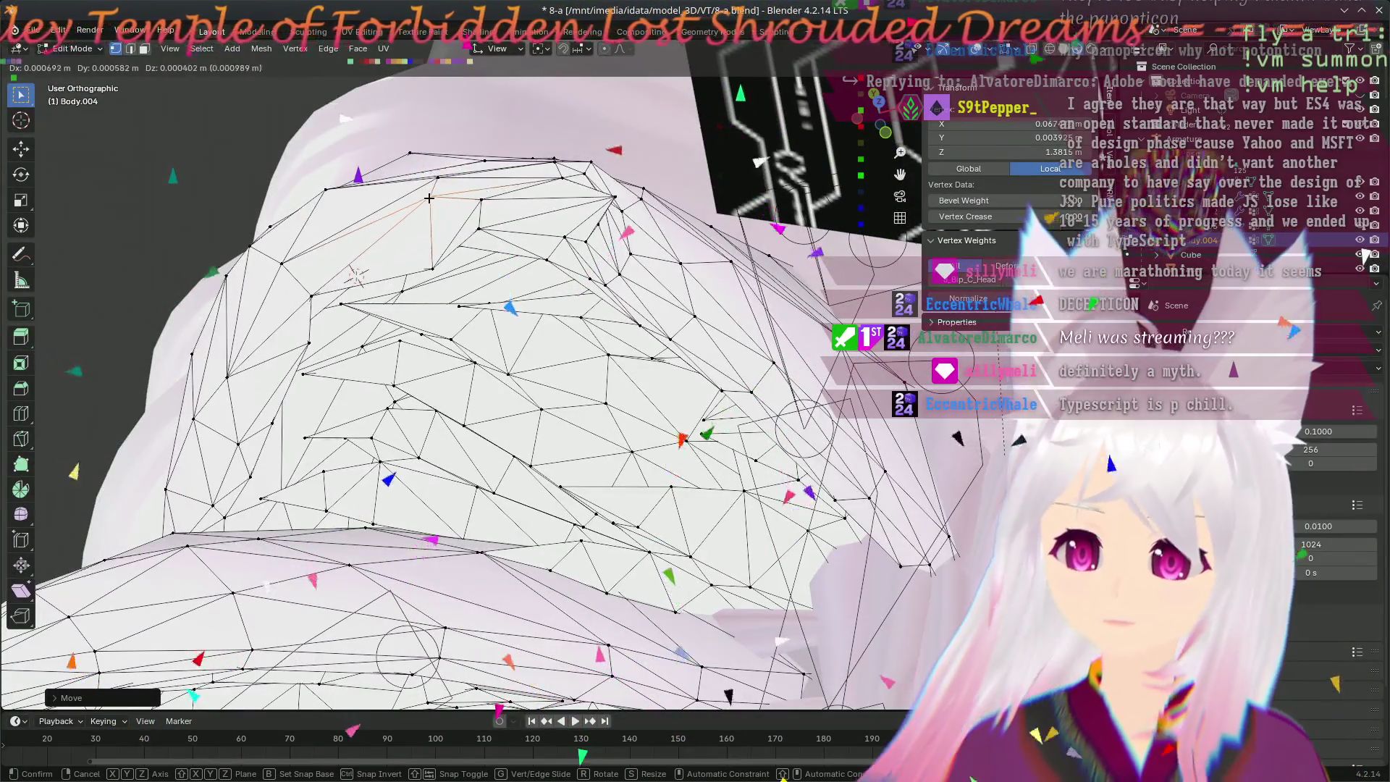
middle_click_drag(479, 217, 638, 434)
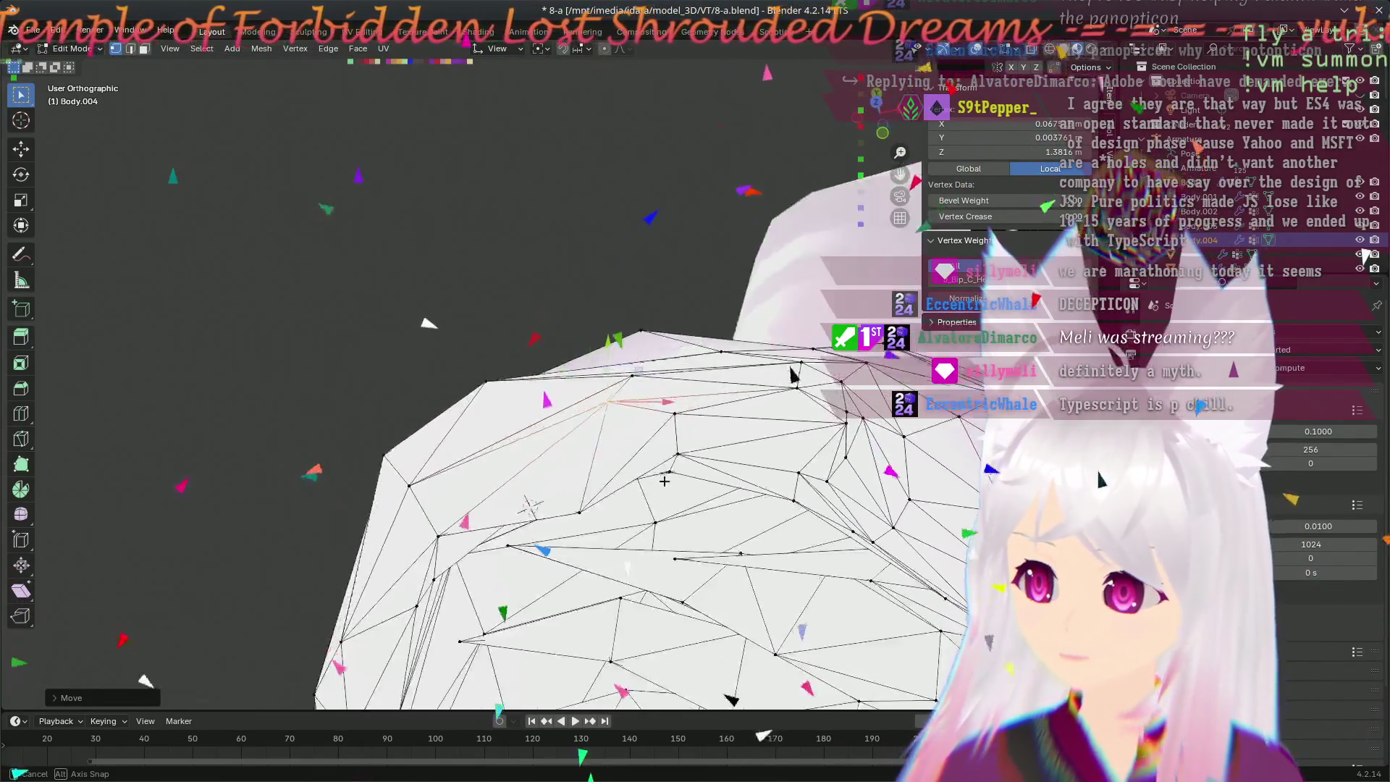
middle_click_drag(495, 447, 495, 408)
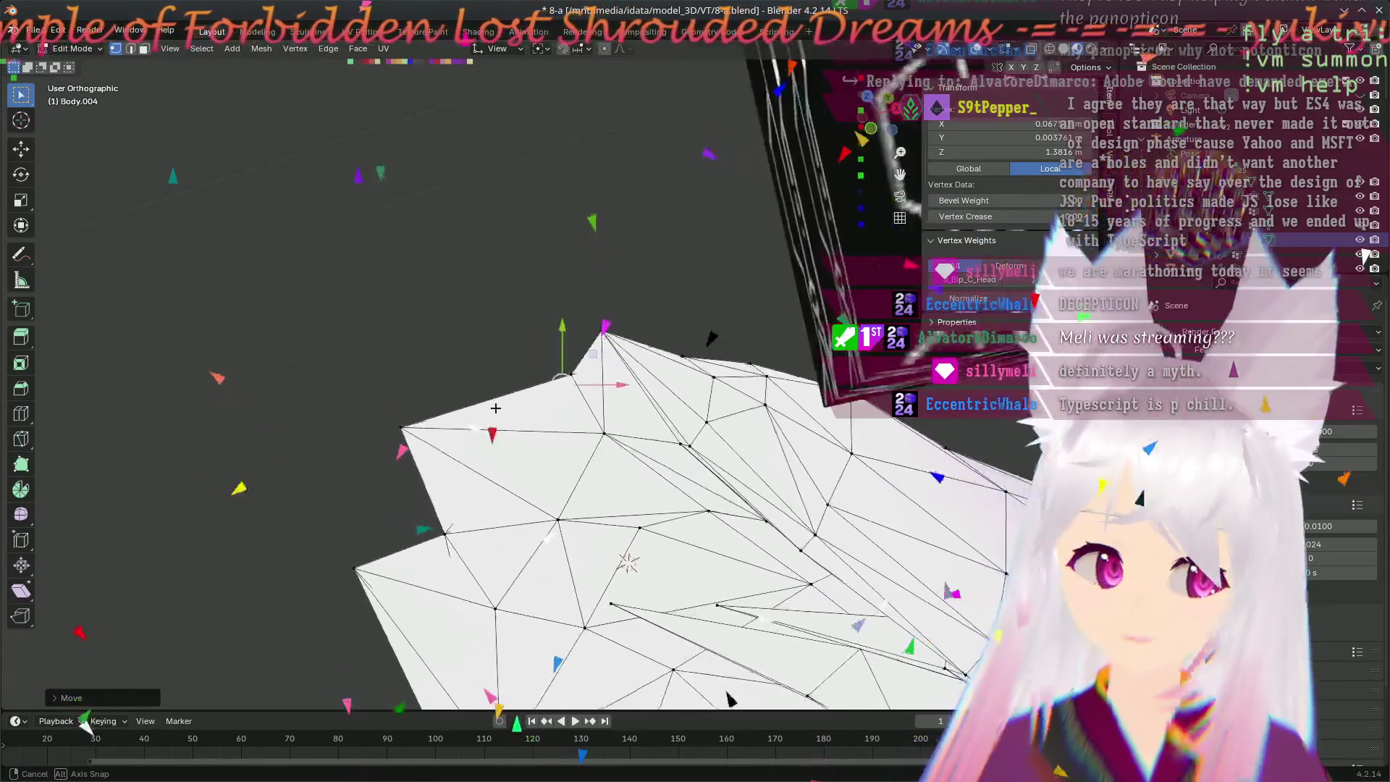
mouse_move(801, 325)
middle_mouse_down()
mouse_move(598, 376)
mouse_move(785, 323)
middle_mouse_up()
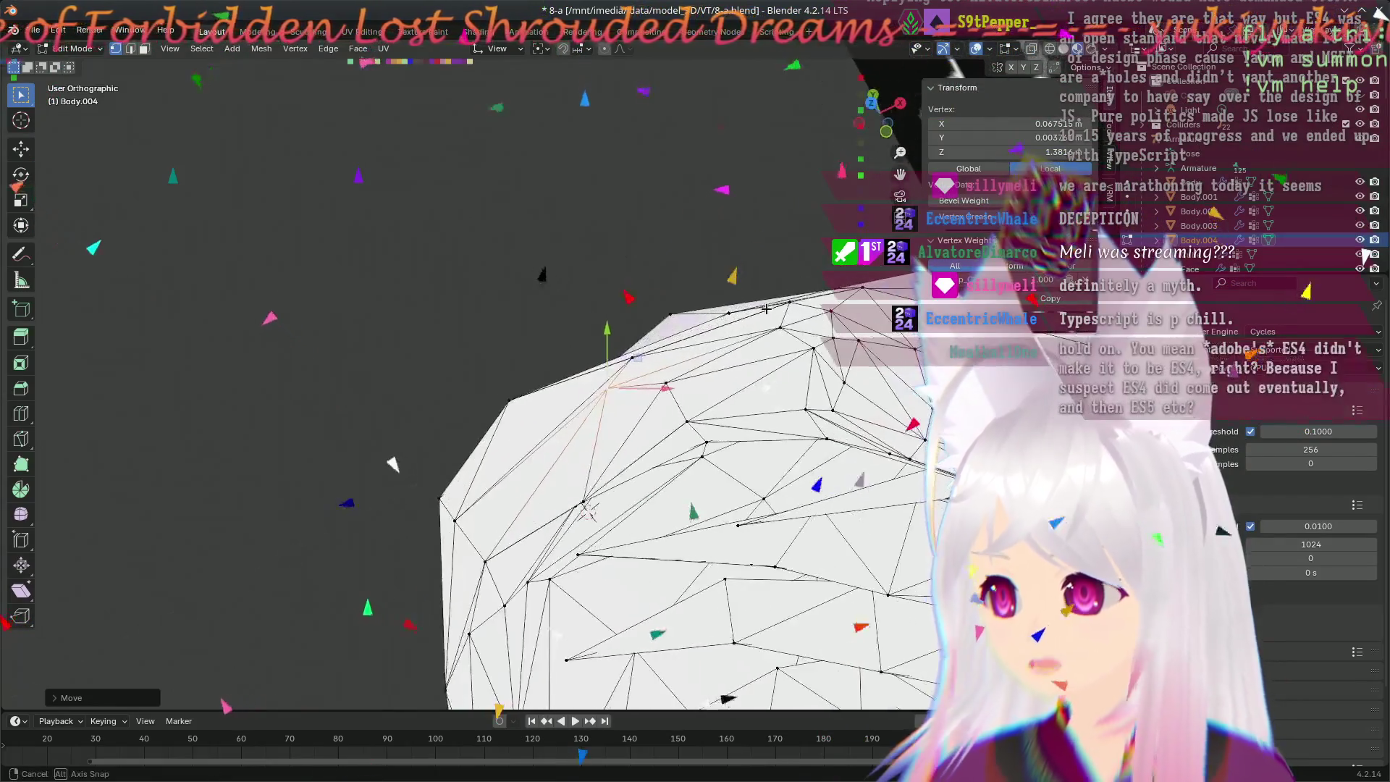
mouse_move(785, 322)
middle_mouse_down()
mouse_move(798, 405)
mouse_move(880, 351)
middle_mouse_up()
left_click(741, 392)
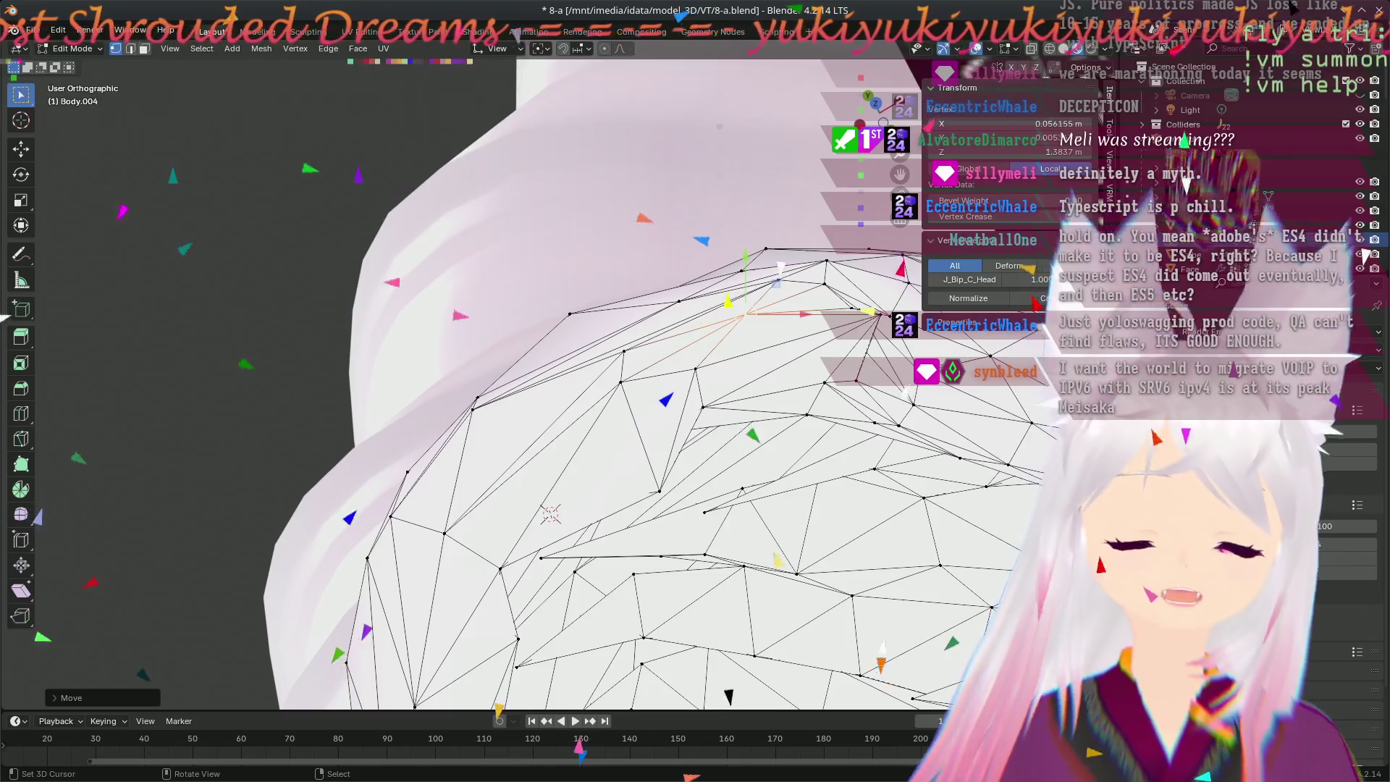
scroll(824, 270, "up", 2)
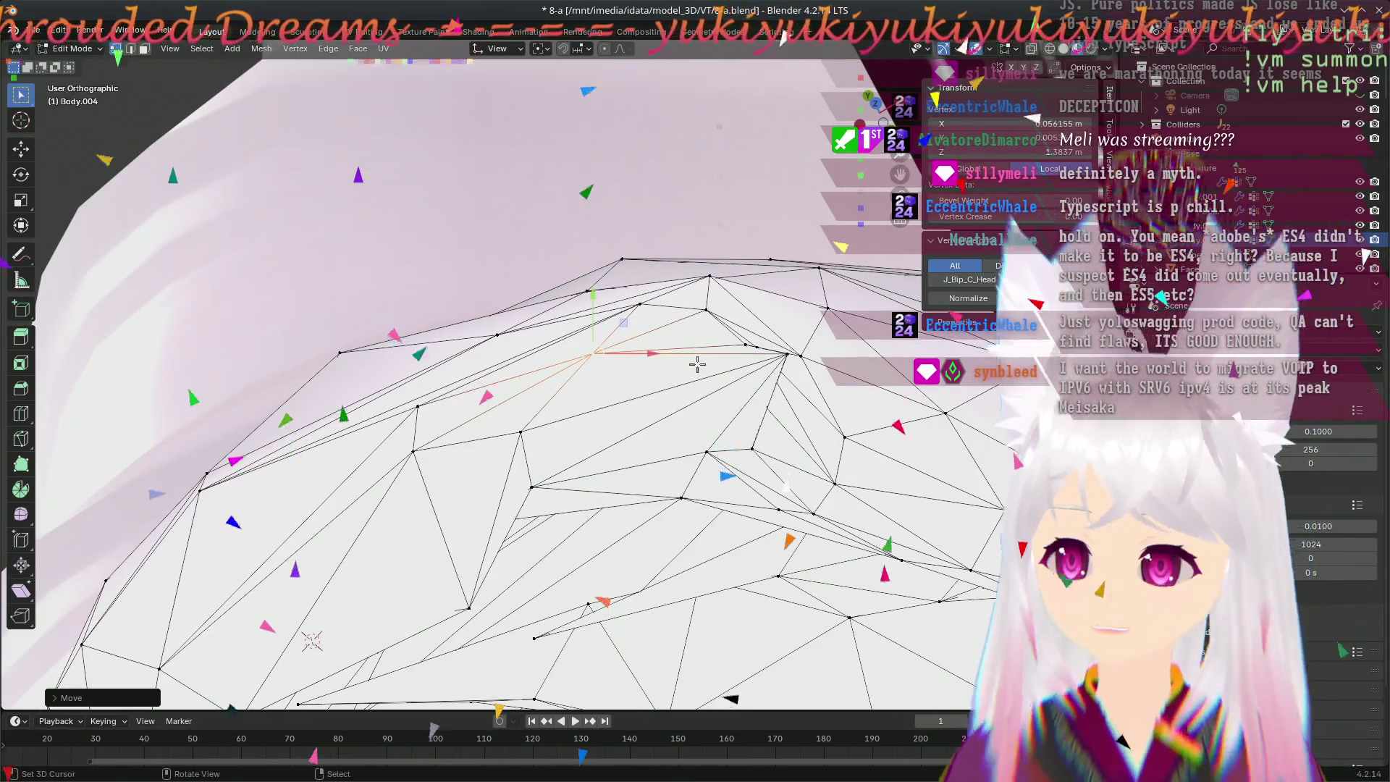
- Reposition an edge vertex on one of the spiky ear points
mouse_move(778, 351)
middle_mouse_down()
mouse_move(521, 397)
mouse_move(623, 460)
mouse_move(258, 404)
middle_mouse_up()
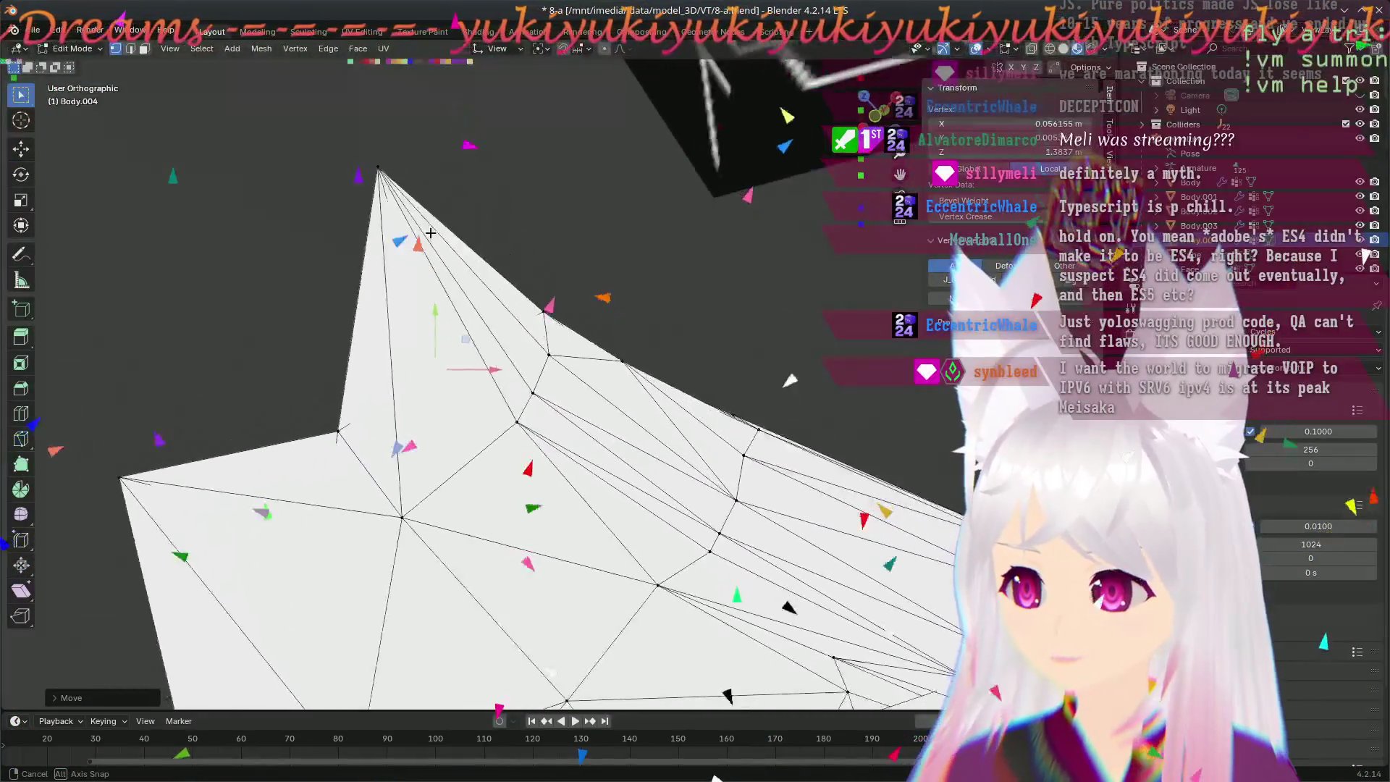
mouse_move(257, 404)
middle_mouse_down()
mouse_move(368, 206)
mouse_move(546, 457)
middle_mouse_up()
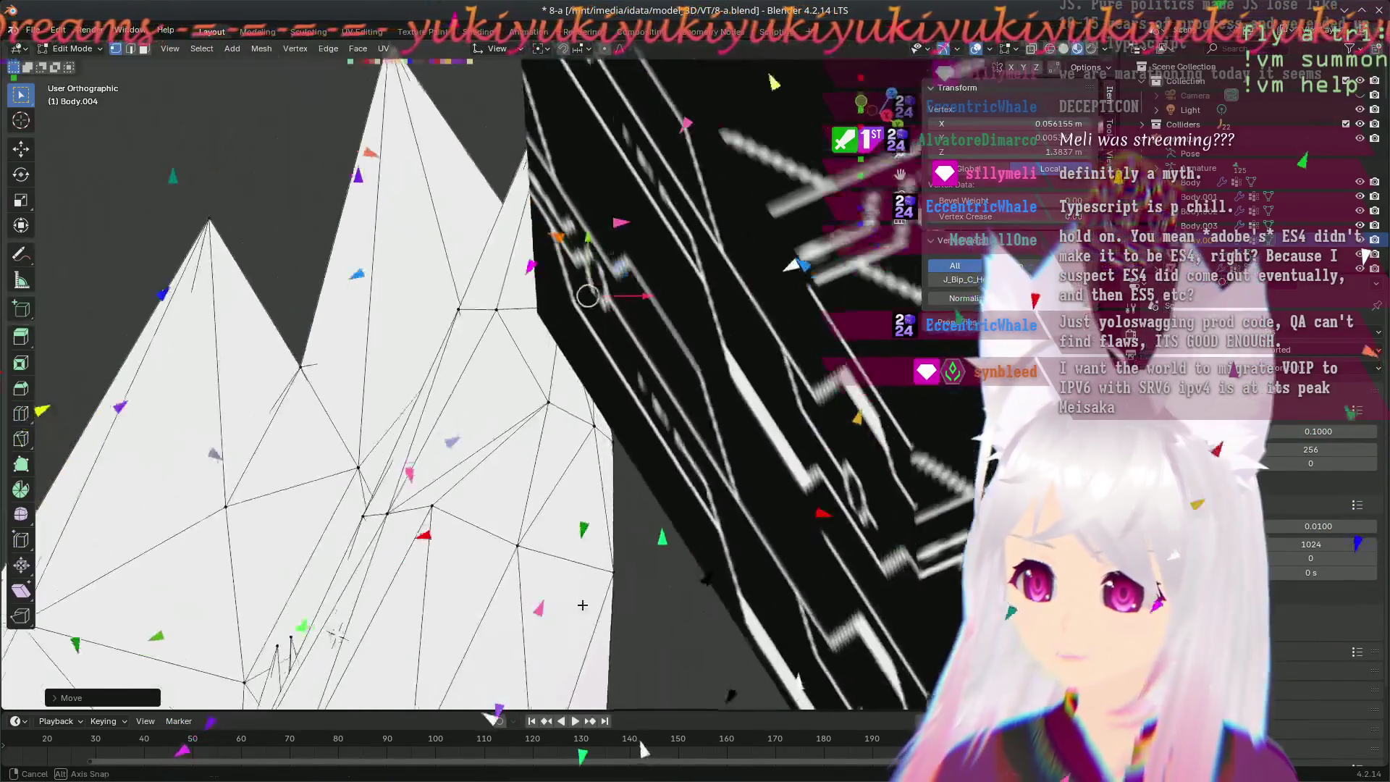
middle_click_drag(545, 458, 507, 335)
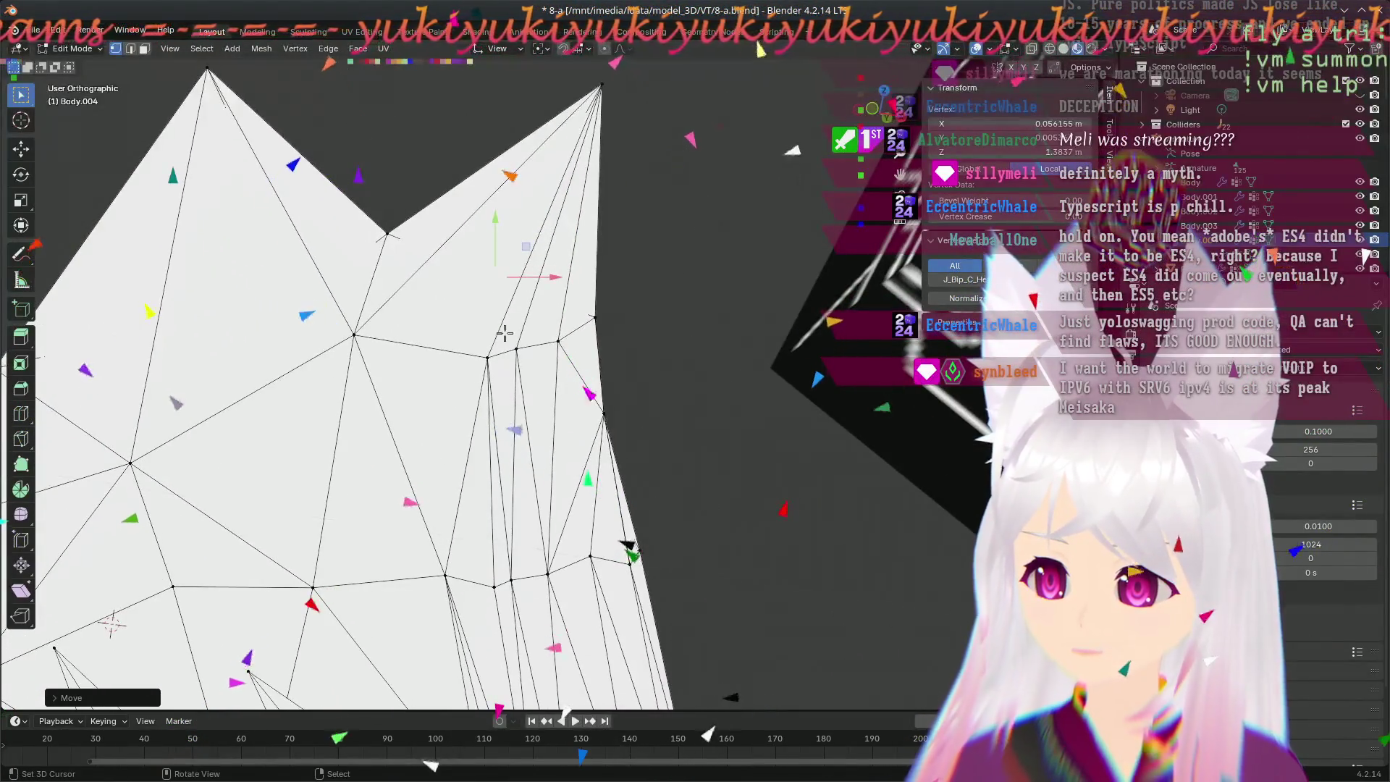
left_click(538, 377)
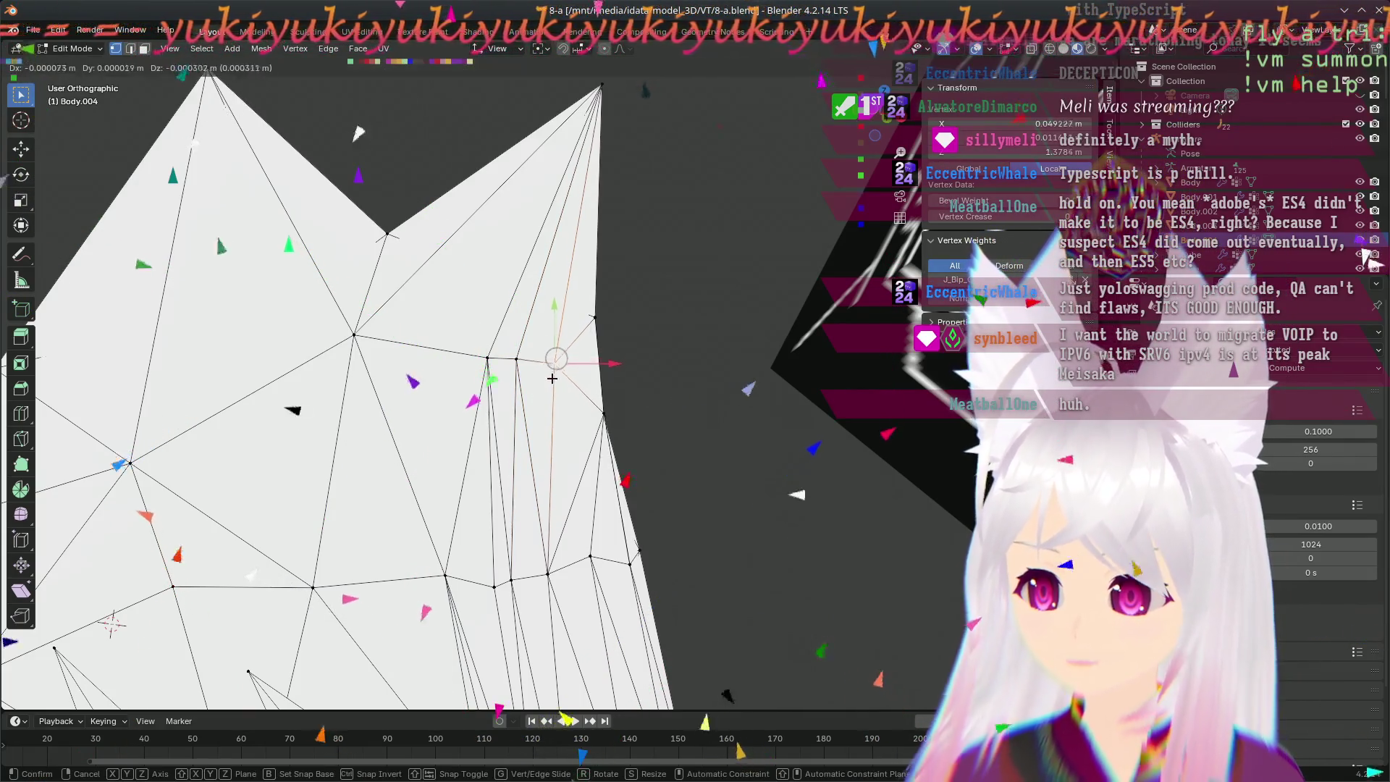
- Review the adjusted spike, then show the whole character in Front Orthographic view
mouse_move(638, 436)
middle_mouse_down()
mouse_move(166, 262)
mouse_move(584, 445)
middle_mouse_up()
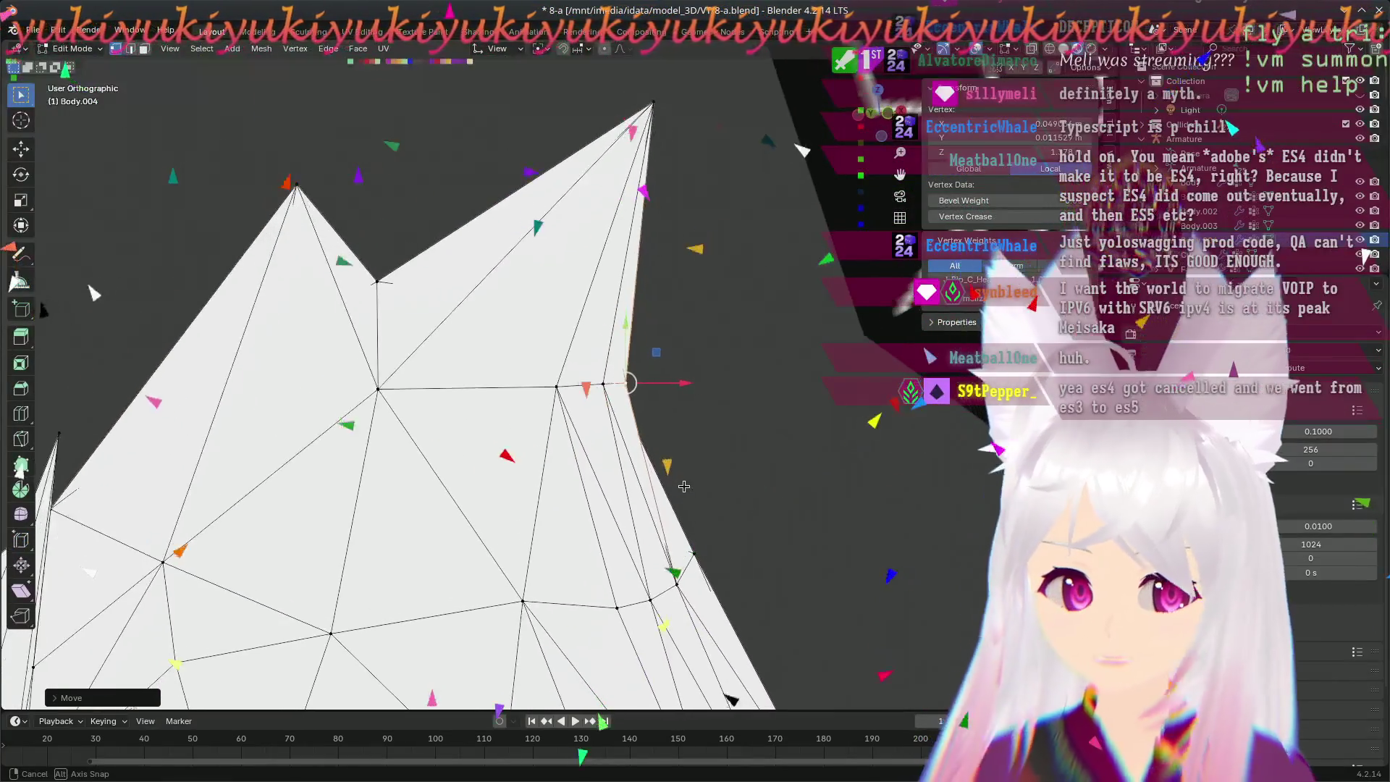
middle_click_drag(583, 444, 627, 466)
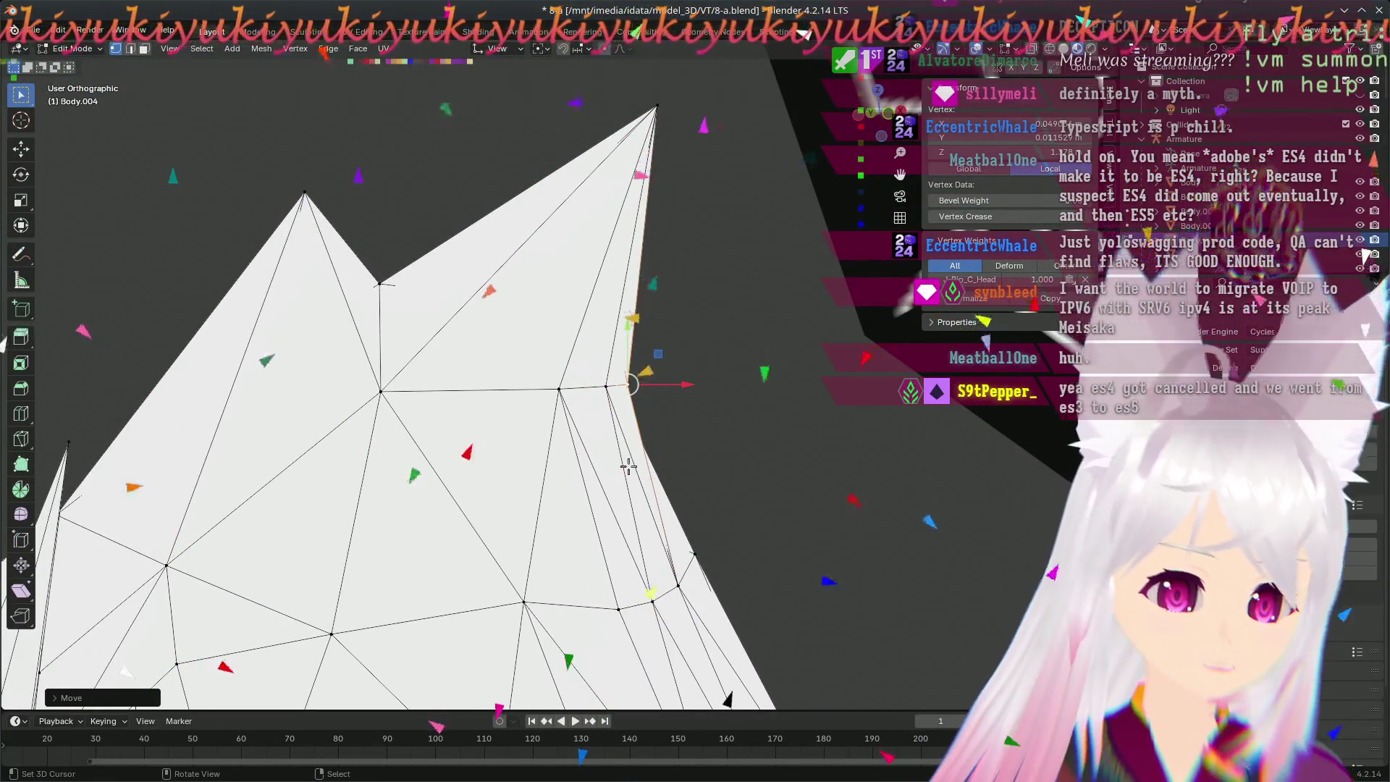
key("KP_8")
key("KP_1")
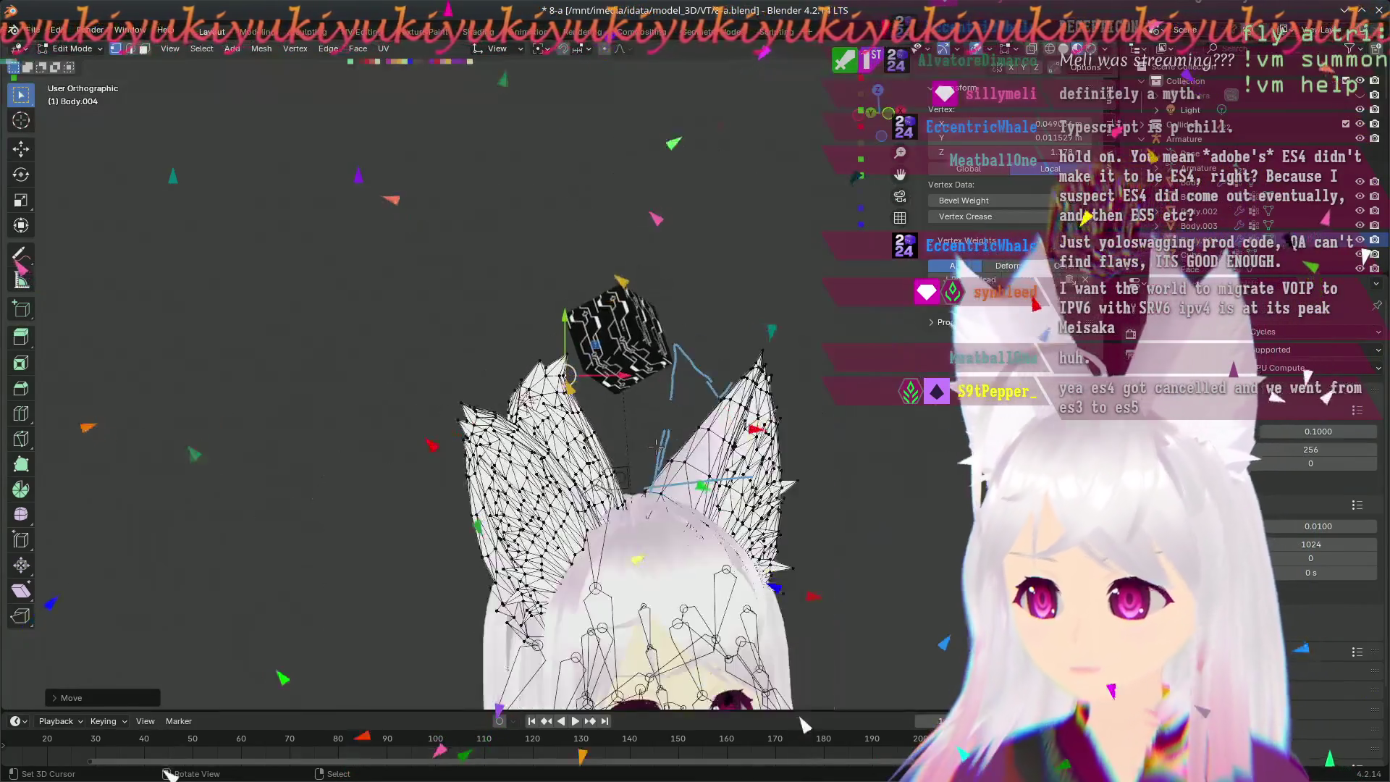
- Frame the ear spike tips from the front and at an angle for sliding the tip vertex along one axis
middle_click_drag(804, 639, 805, 522)
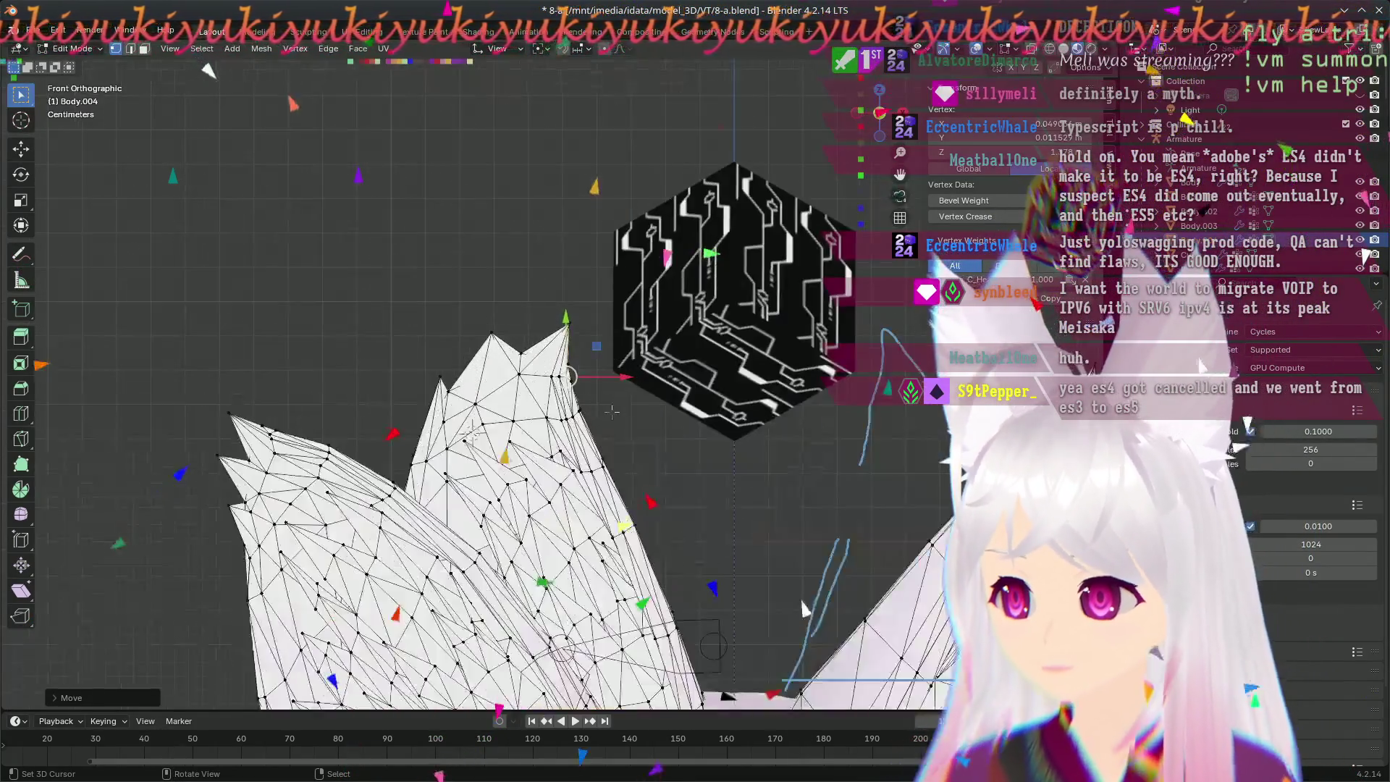
mouse_move(612, 417)
middle_mouse_down()
mouse_move(337, 558)
mouse_move(433, 345)
mouse_move(728, 363)
mouse_move(683, 323)
middle_mouse_up()
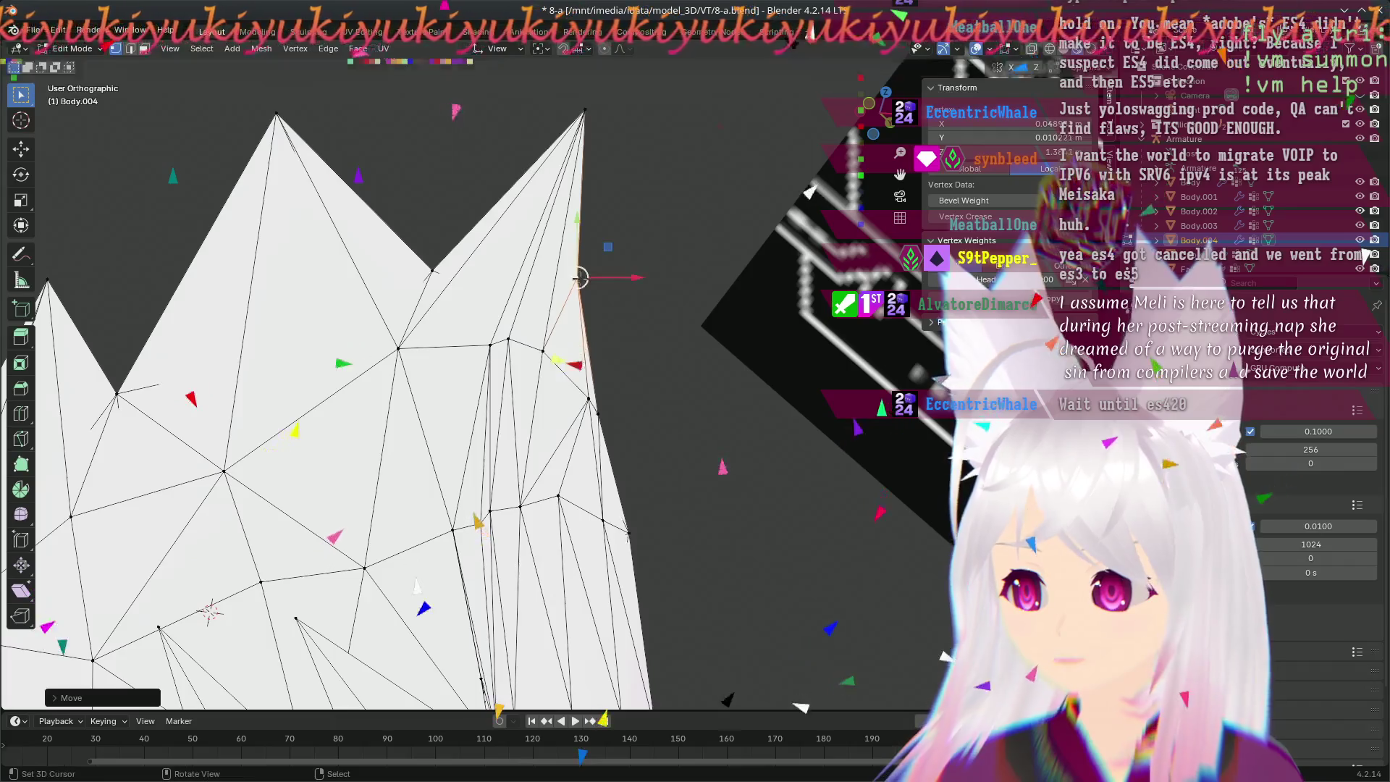
key("KP_1")
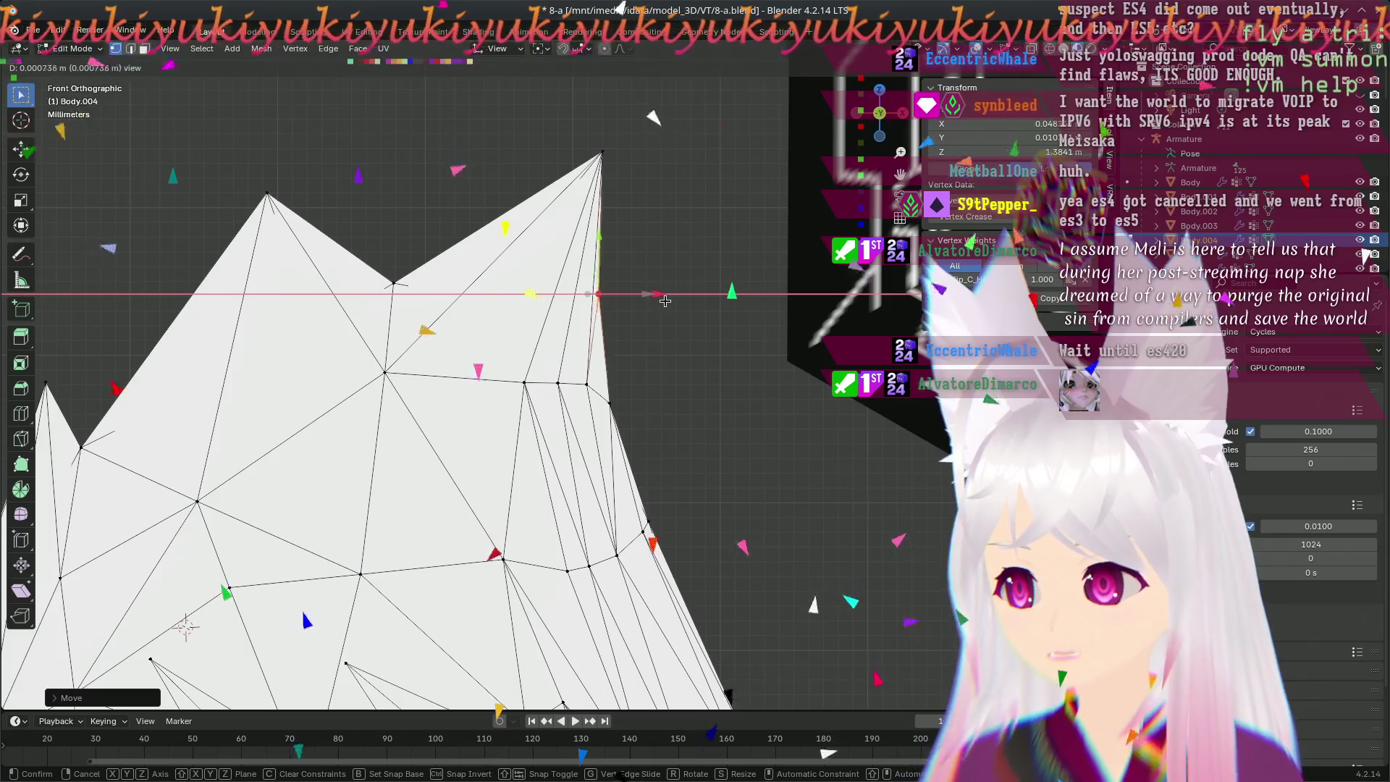
scroll(666, 336, "down", 2)
scroll(641, 380, "down", 2)
scroll(619, 435, "down", 2)
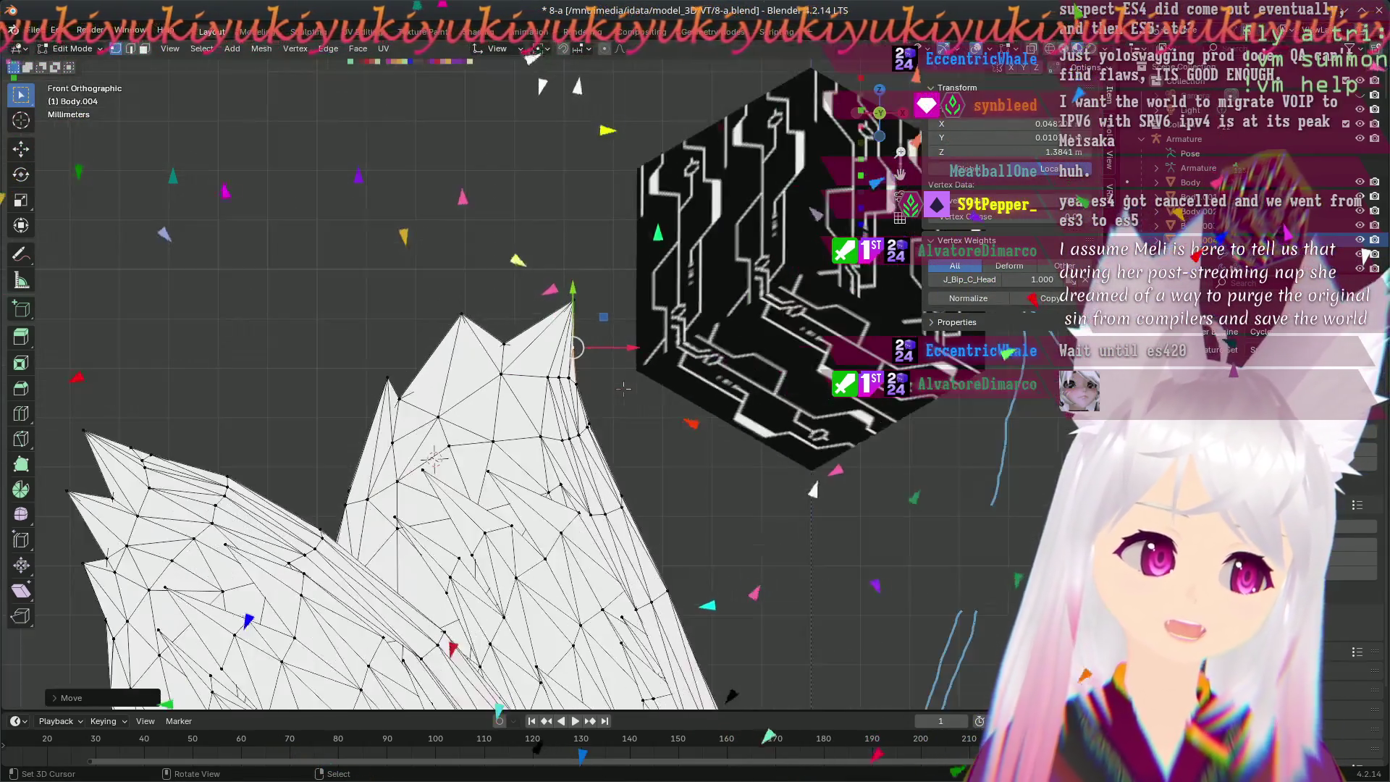
middle_click_drag(603, 474, 399, 551)
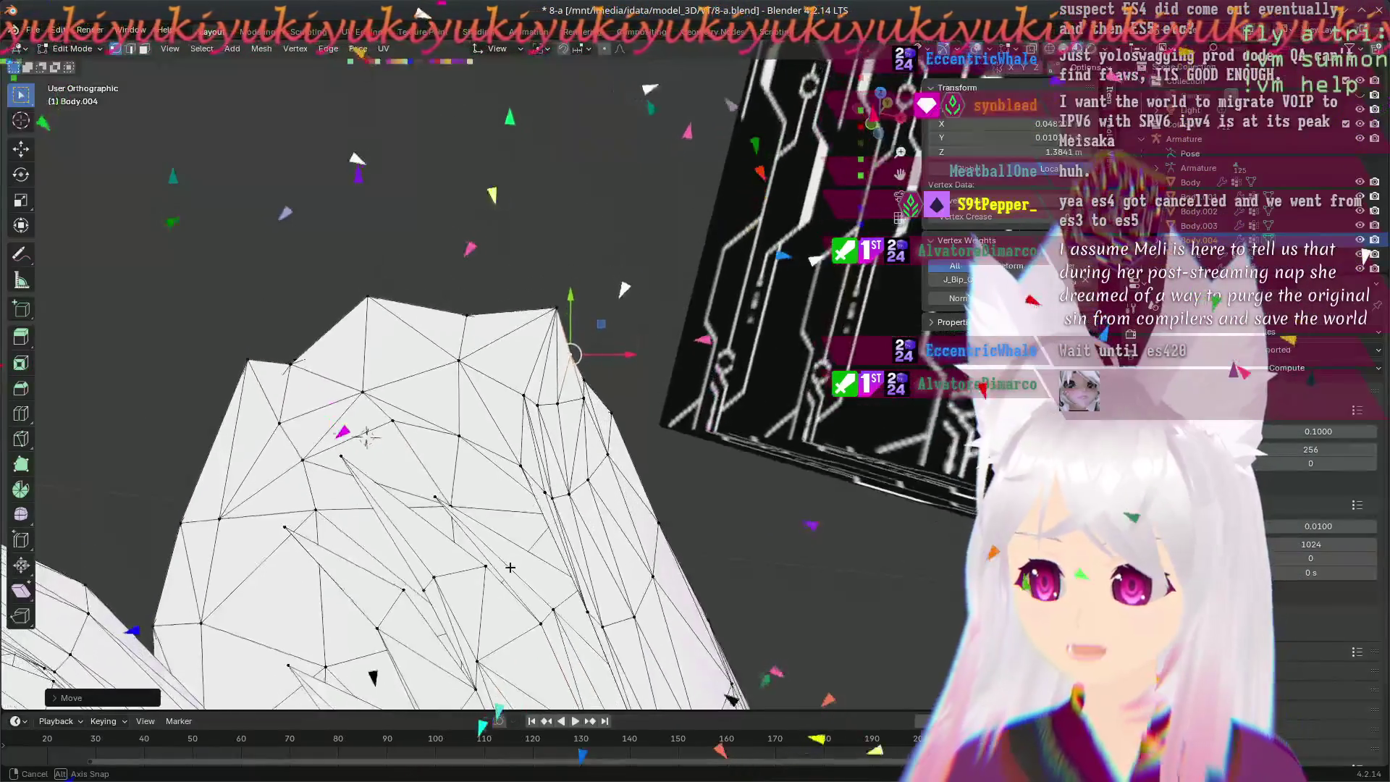
mouse_move(399, 552)
middle_mouse_down()
mouse_move(549, 436)
mouse_move(625, 399)
mouse_move(686, 320)
mouse_move(652, 348)
middle_mouse_up()
scroll(652, 348, "up", 3)
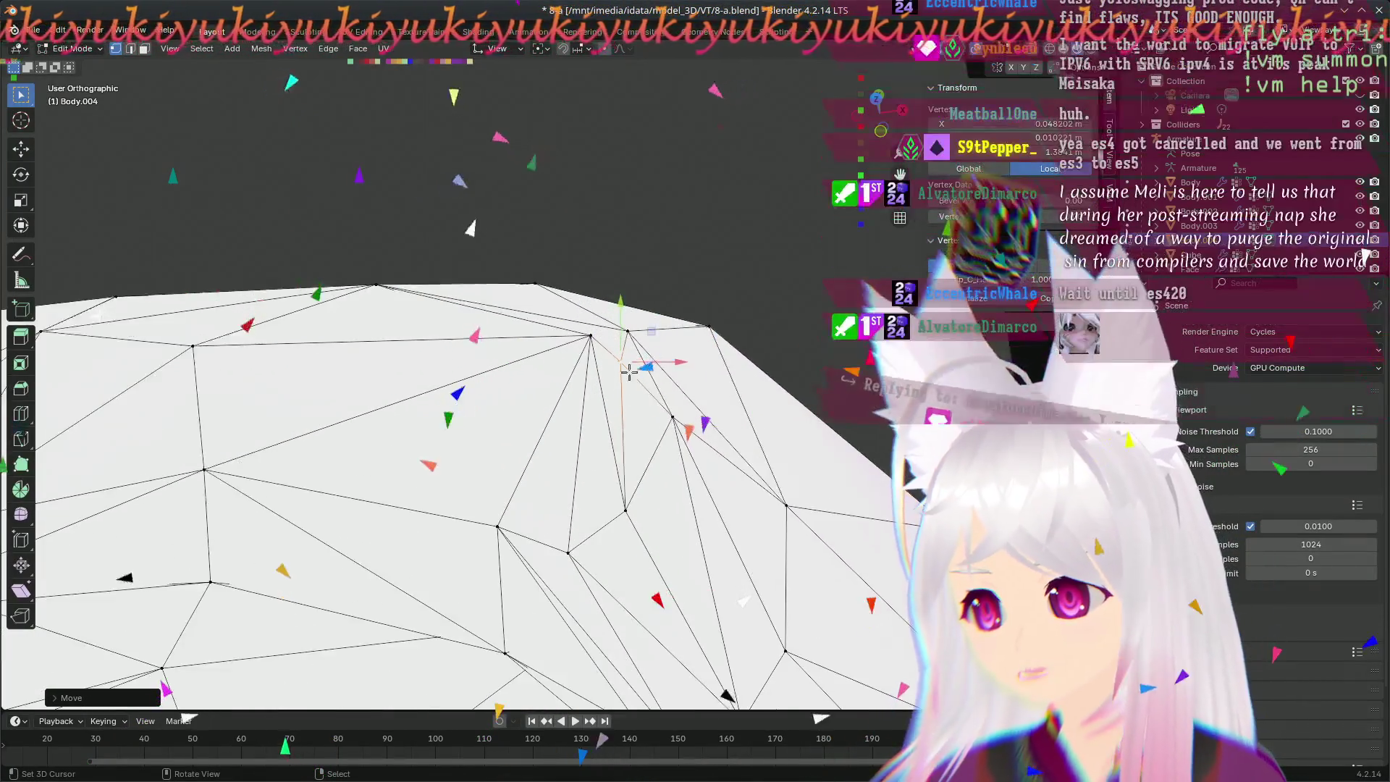
- Confirm the axis-constrained vertex move and inspect the ear's upper edge from several angles
left_click(620, 281)
middle_click_drag(620, 281, 723, 401)
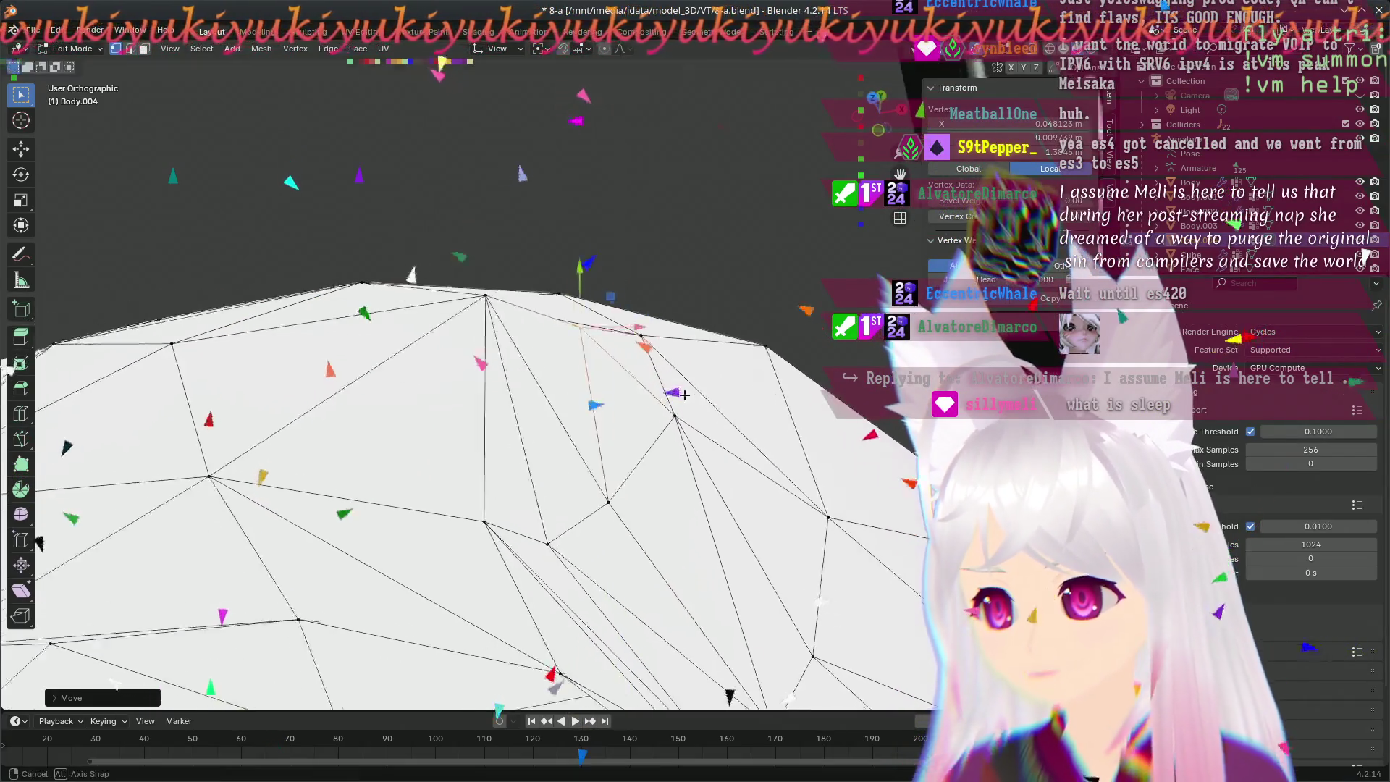
middle_click_drag(444, 391, 631, 414)
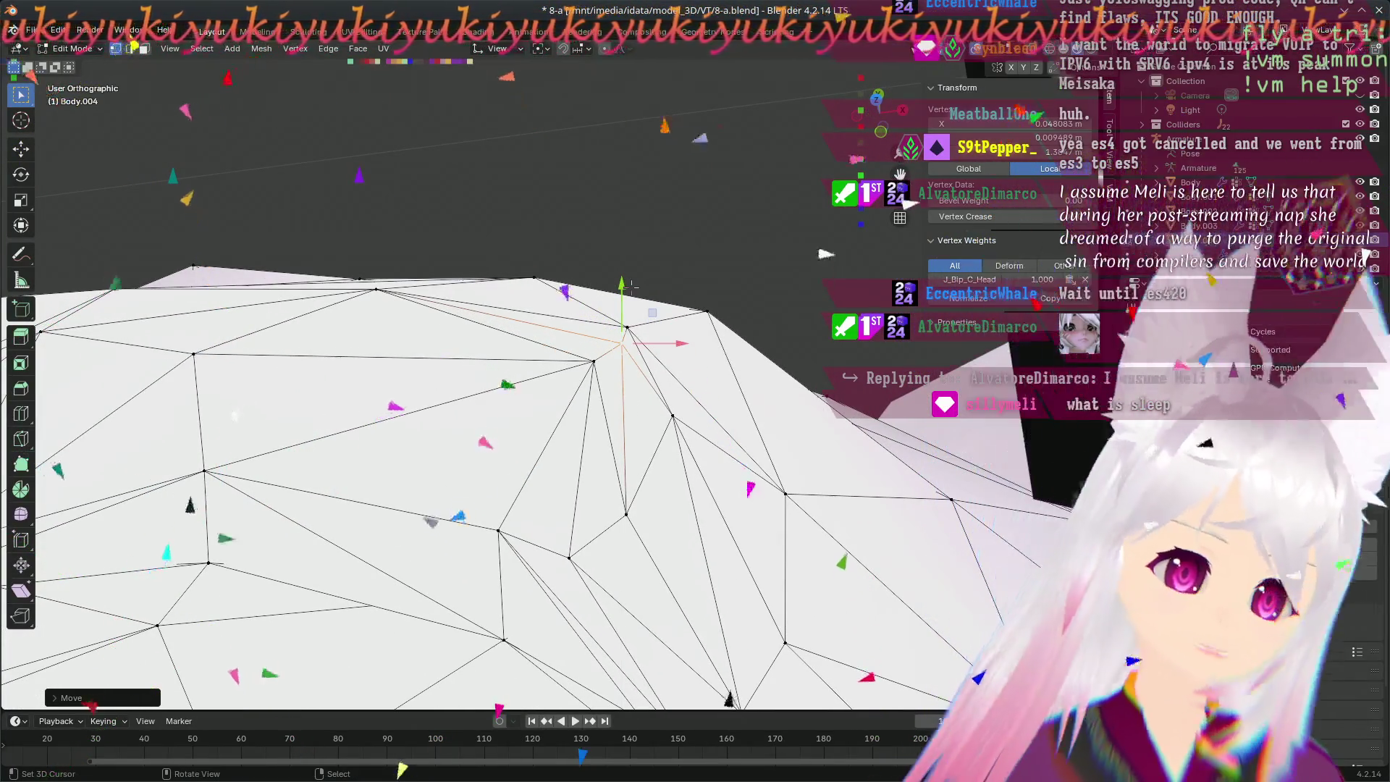
mouse_move(766, 440)
middle_mouse_down()
mouse_move(215, 323)
mouse_move(568, 333)
middle_mouse_up()
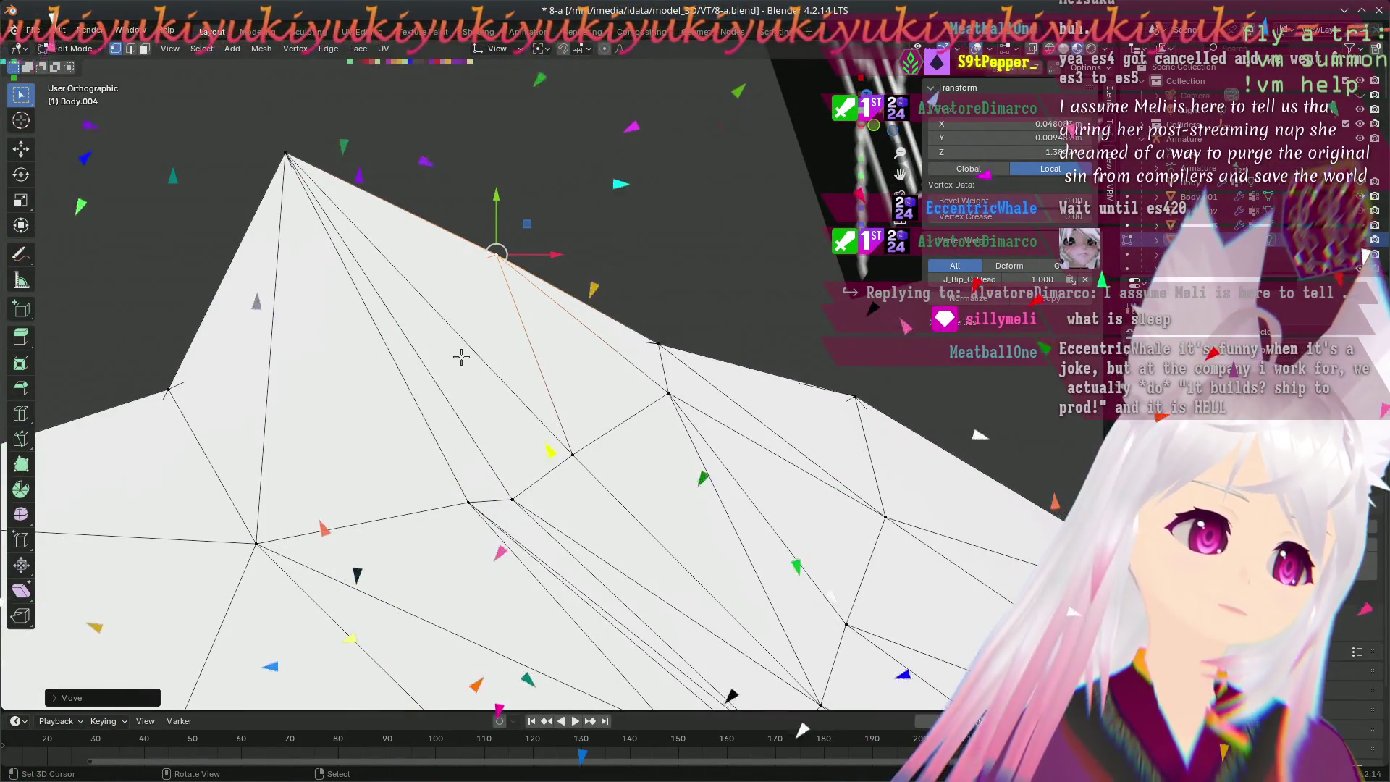
middle_click_drag(407, 294, 416, 336)
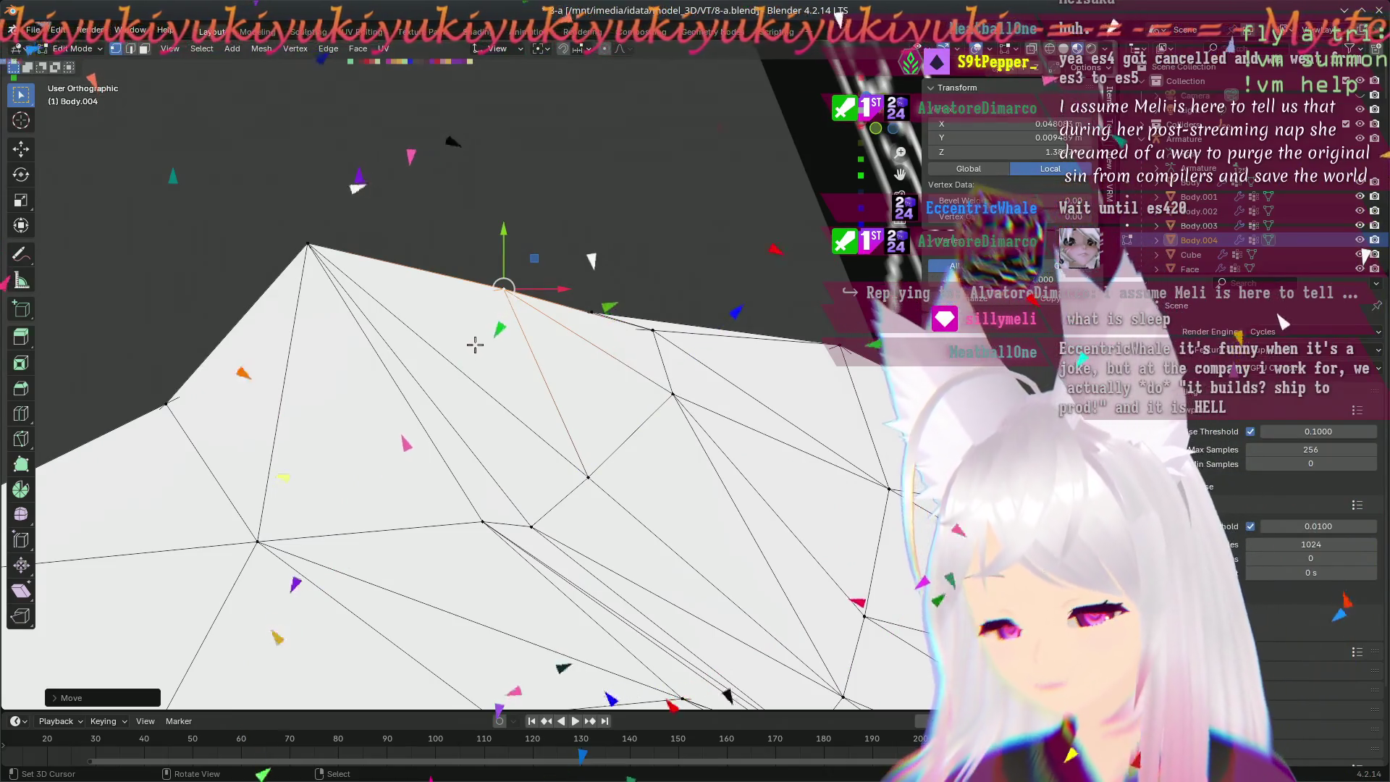
mouse_move(475, 344)
middle_mouse_down()
mouse_move(536, 447)
mouse_move(624, 440)
mouse_move(708, 311)
middle_mouse_up()
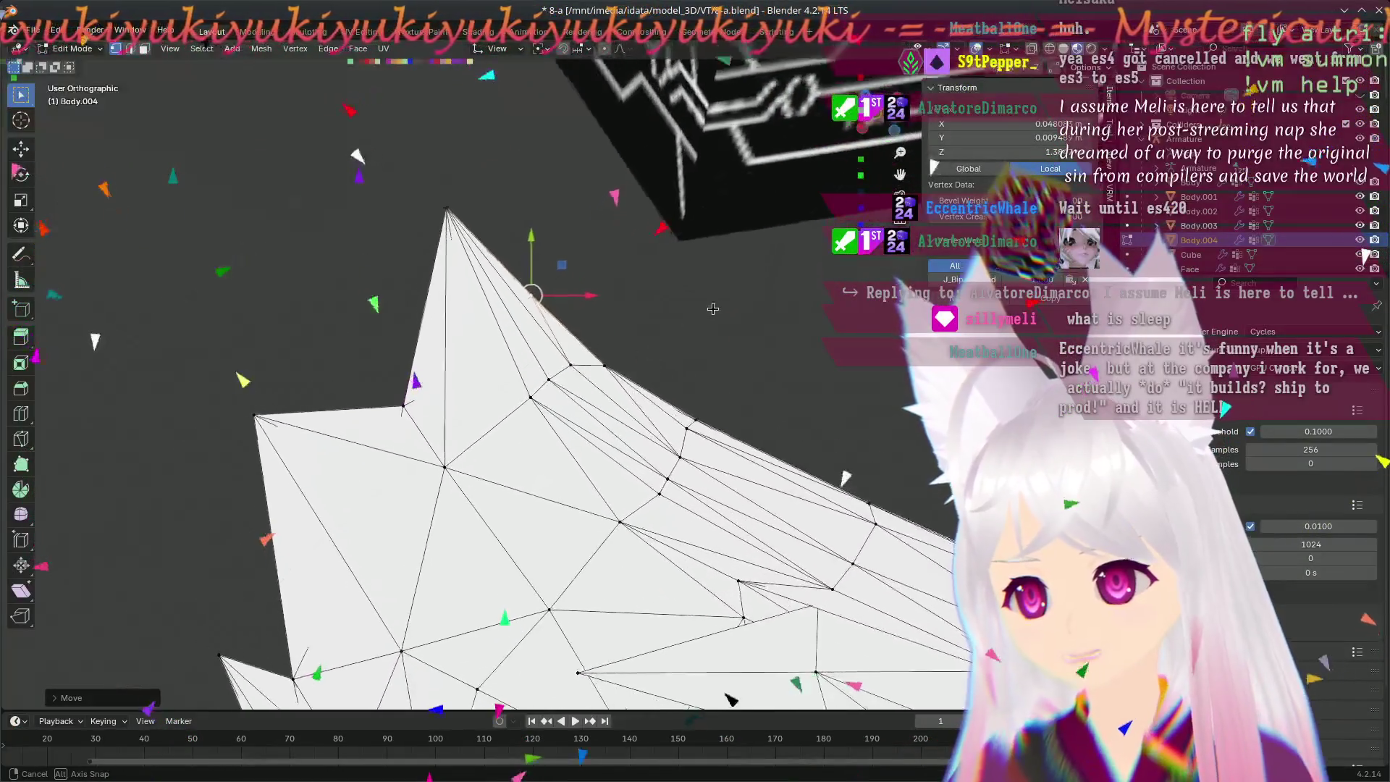
- Nudge the vertex on the ear spike's right edge into place and check it from the front and at an angle
middle_click_drag(709, 310, 756, 369)
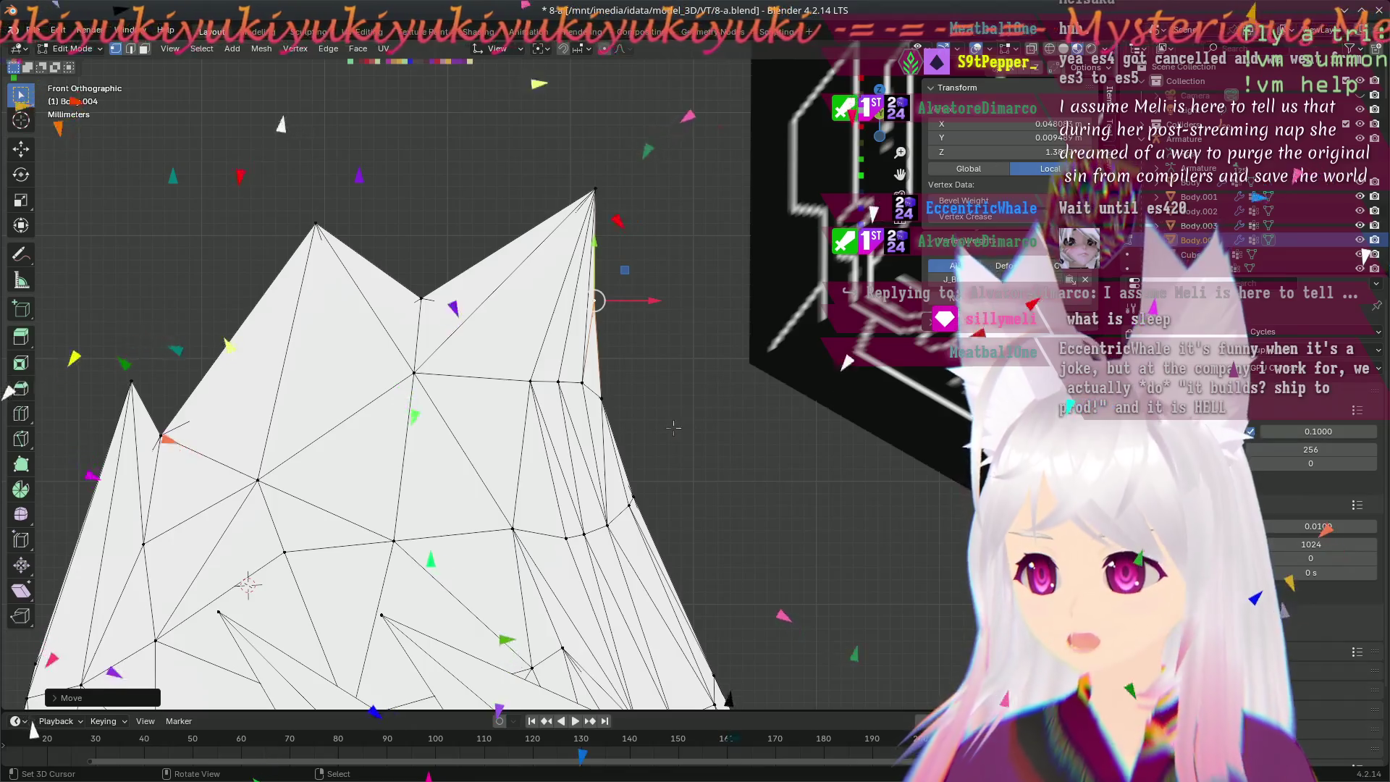
middle_click_drag(673, 427, 613, 407)
scroll(613, 408, "up", 3)
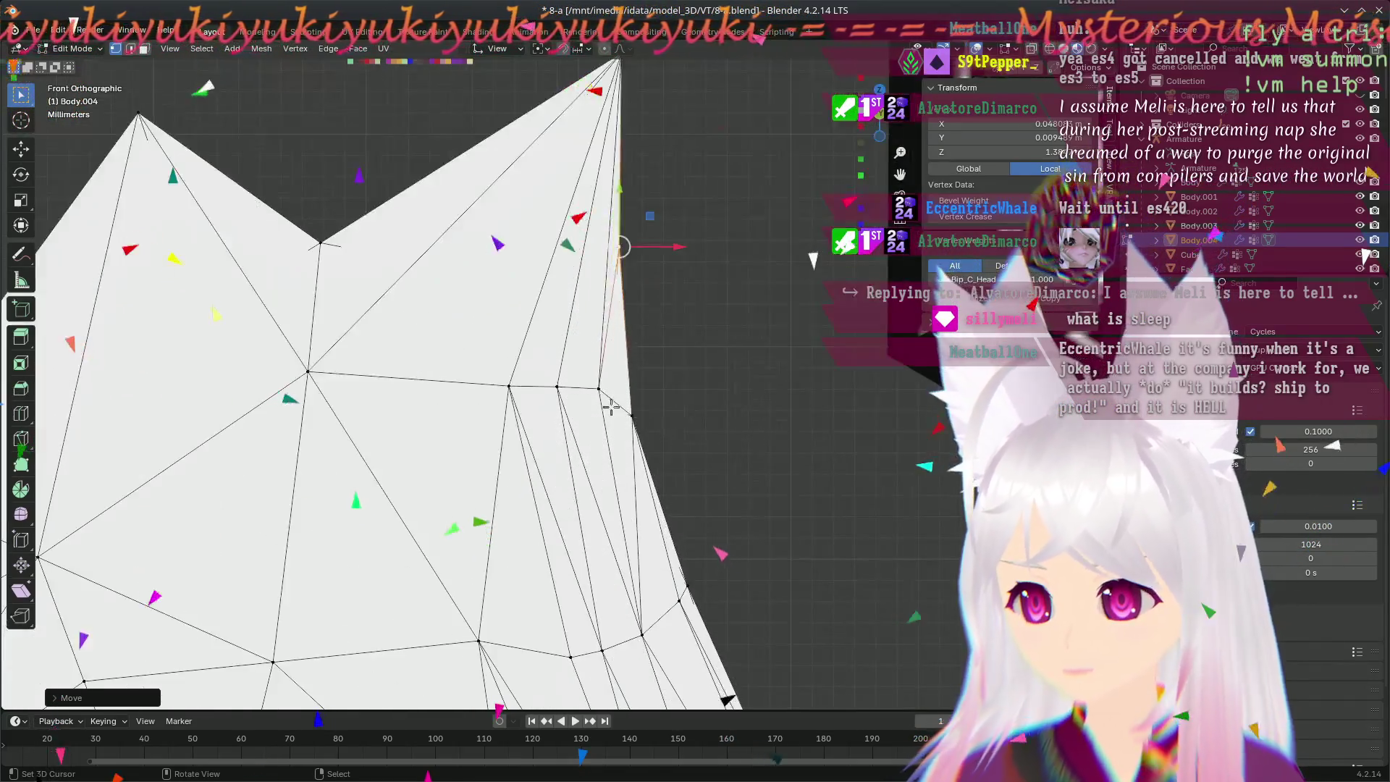
left_click(595, 392)
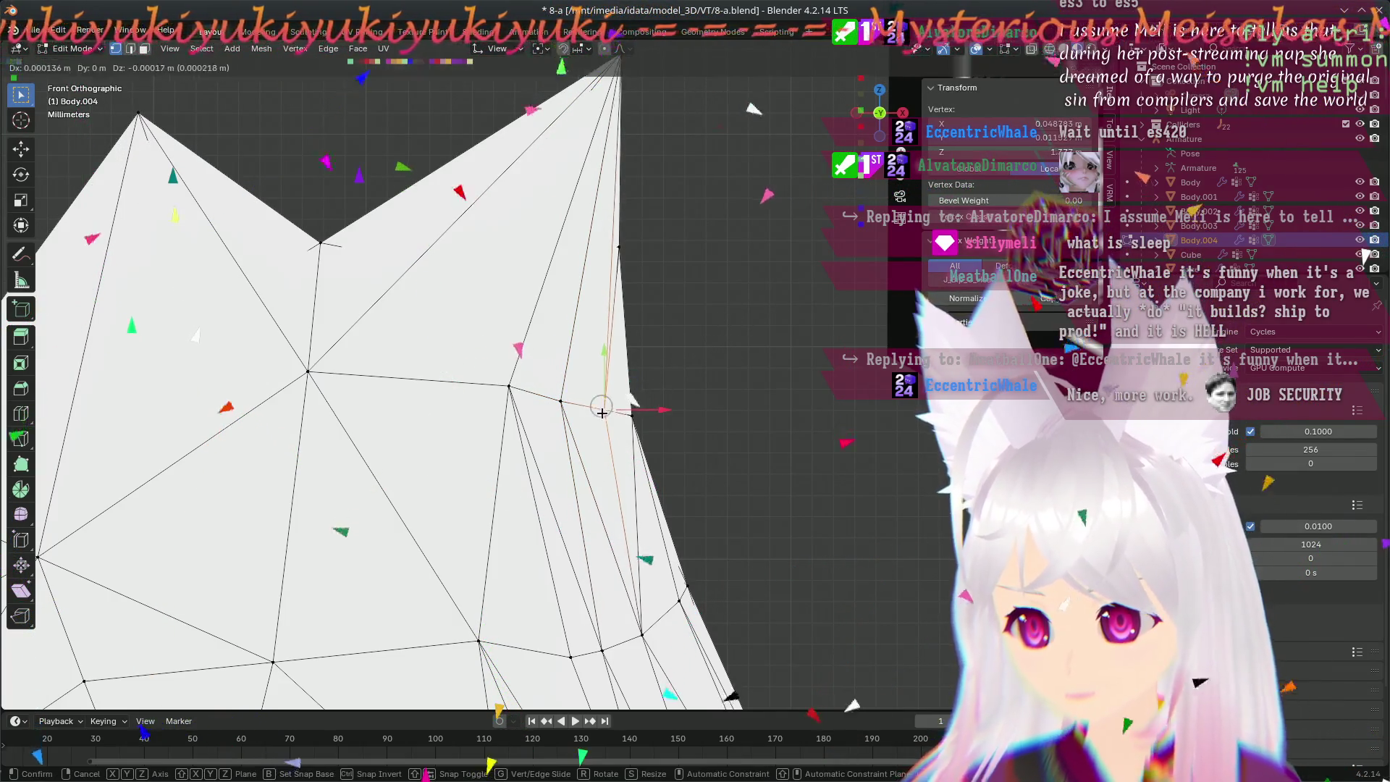
left_click(576, 410)
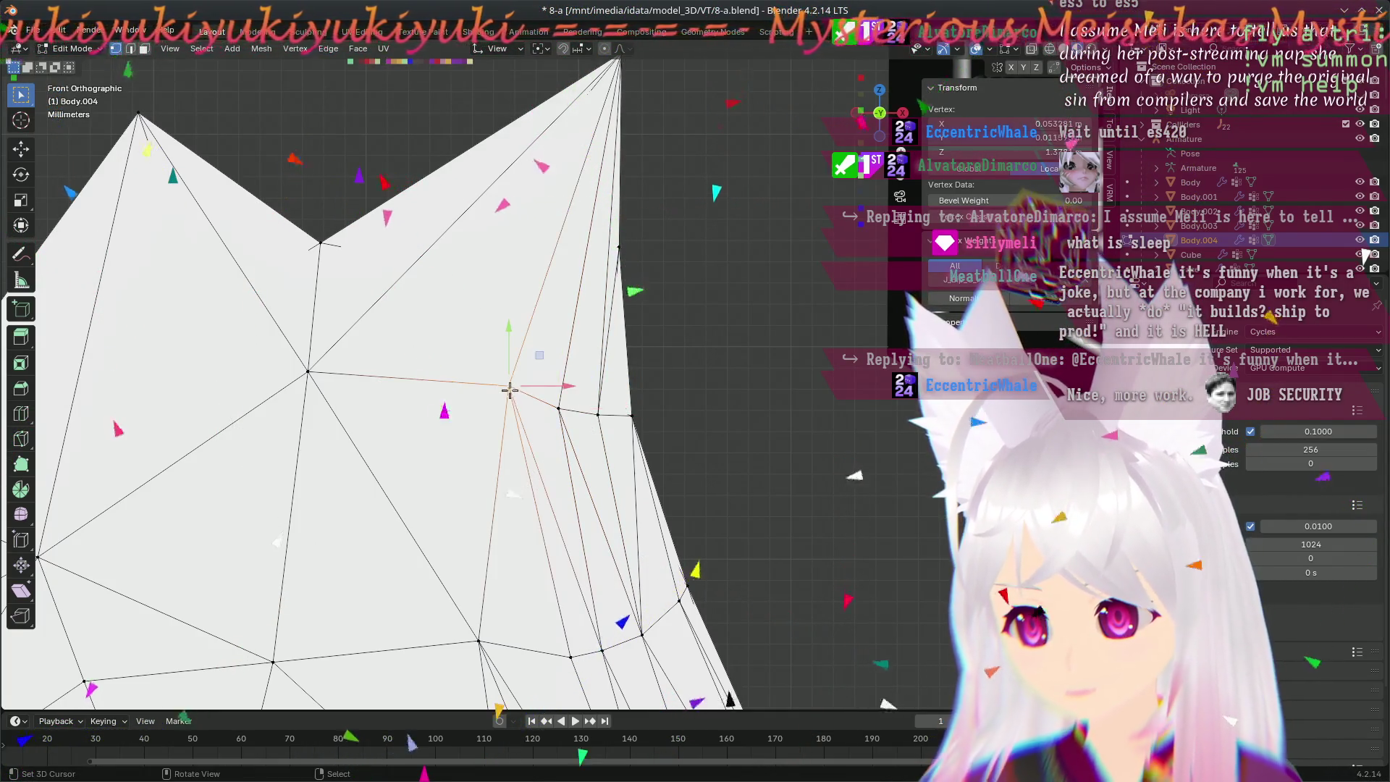
mouse_move(604, 451)
middle_mouse_down()
mouse_move(530, 611)
mouse_move(655, 347)
middle_mouse_up()
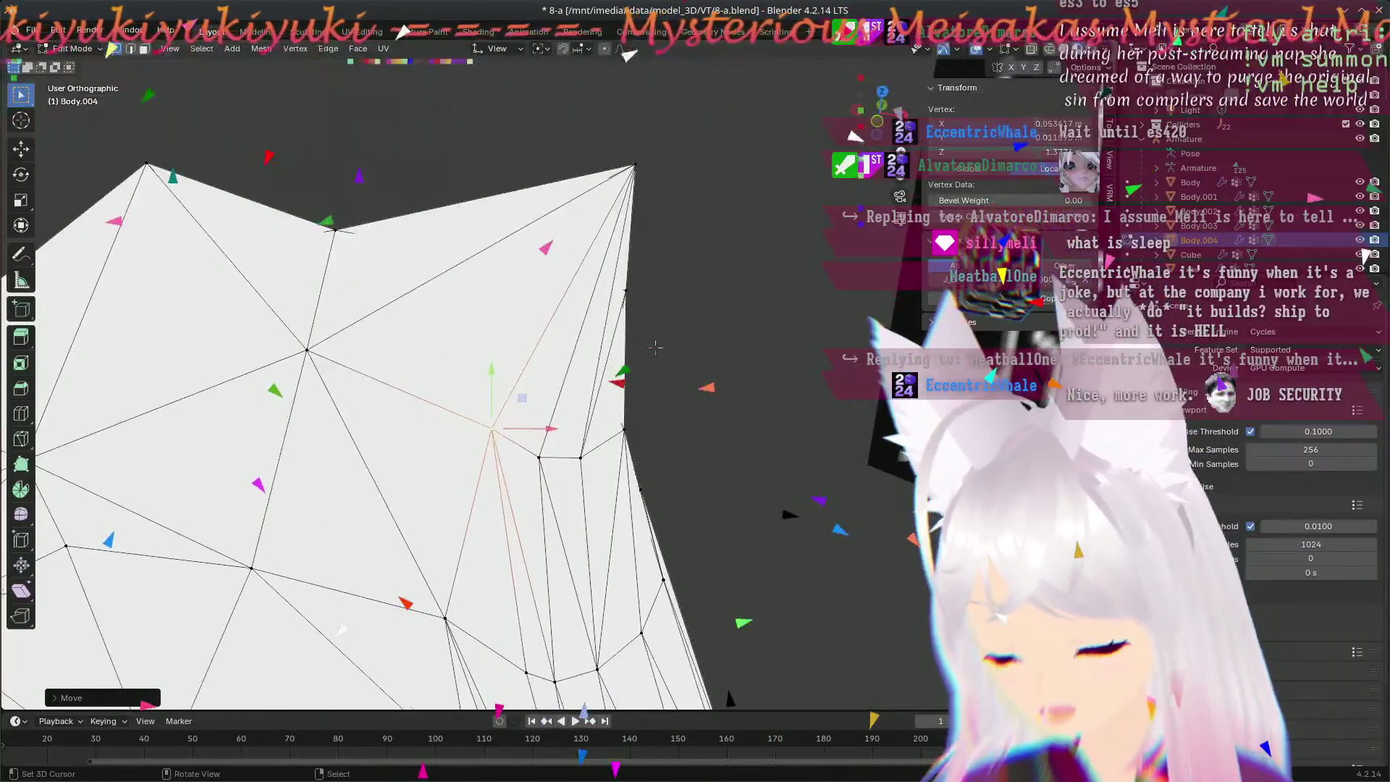
key("KP_1")
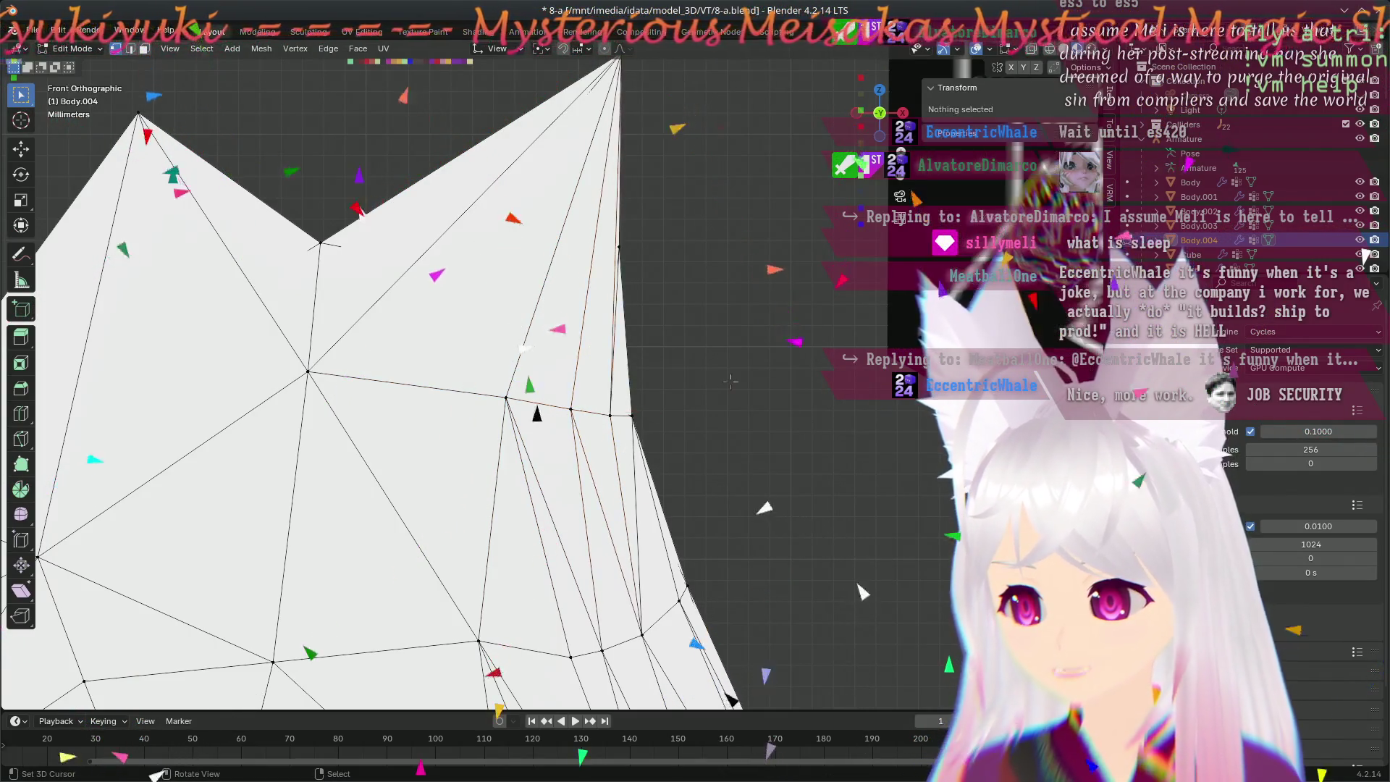
scroll(696, 388, "down", 4)
mouse_move(697, 388)
middle_mouse_down()
mouse_move(588, 417)
mouse_move(641, 412)
middle_mouse_up()
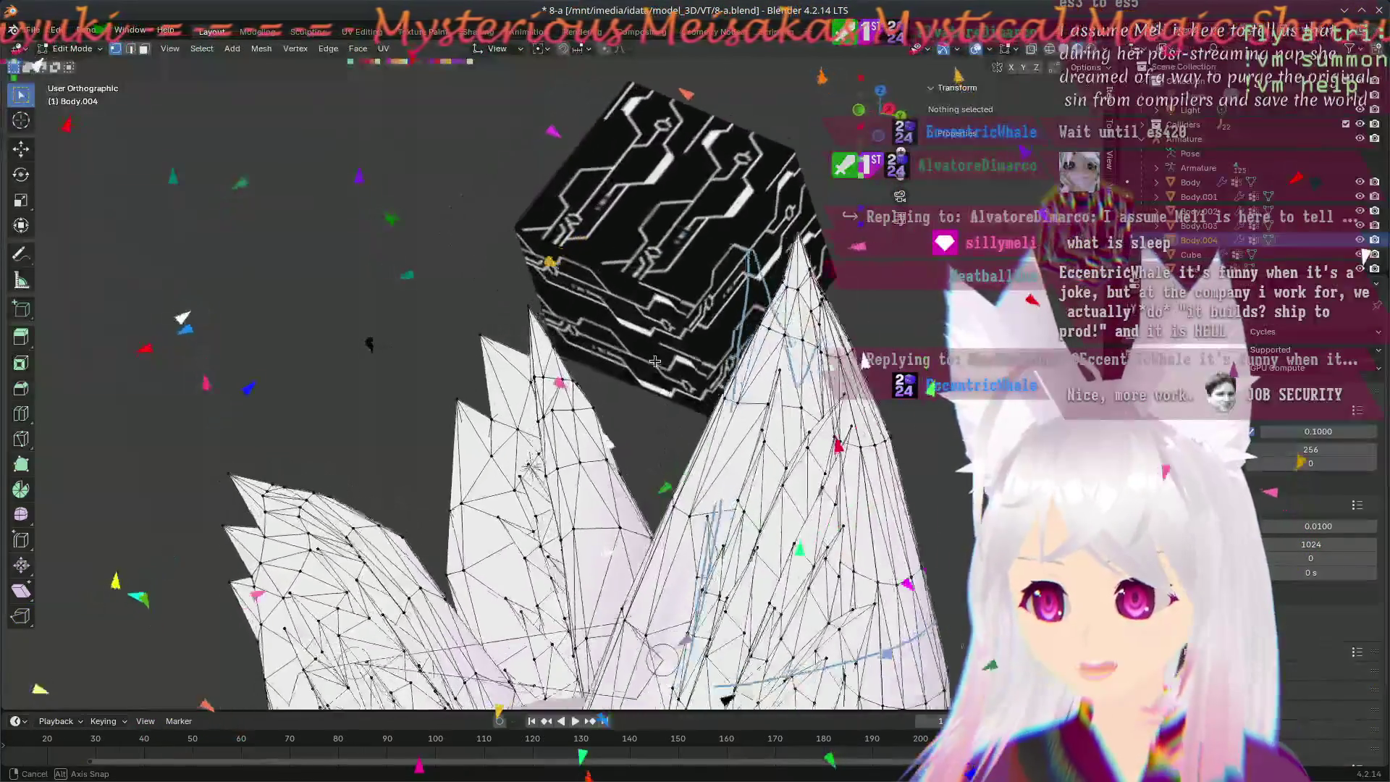
- Confirm three successive vertex moves on an ear spike, including sideways X-constrained slides
mouse_move(573, 466)
middle_mouse_down()
mouse_move(604, 394)
mouse_move(586, 407)
mouse_move(575, 375)
middle_mouse_up()
scroll(587, 407, "up", 3)
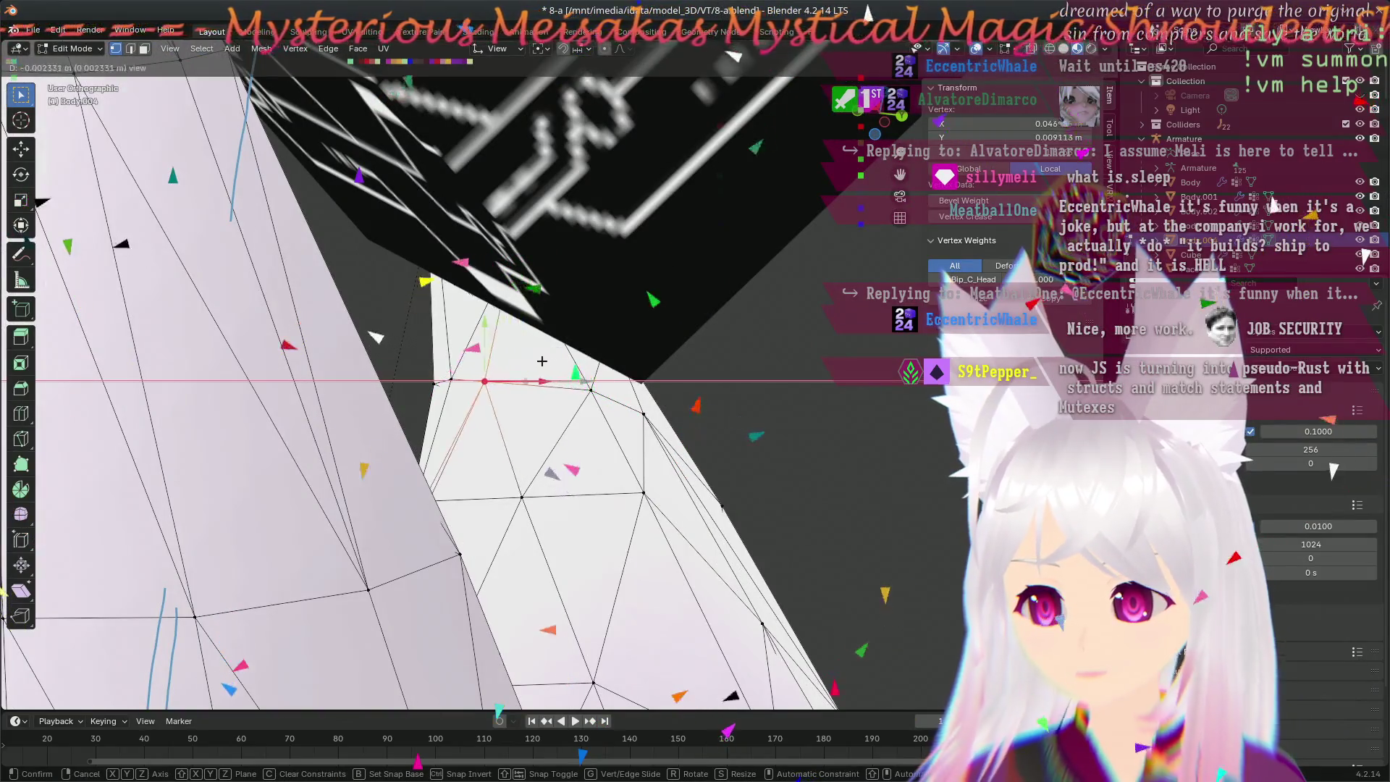
left_click(537, 359)
mouse_move(536, 358)
middle_mouse_down()
mouse_move(779, 404)
mouse_move(405, 419)
mouse_move(449, 368)
middle_mouse_up()
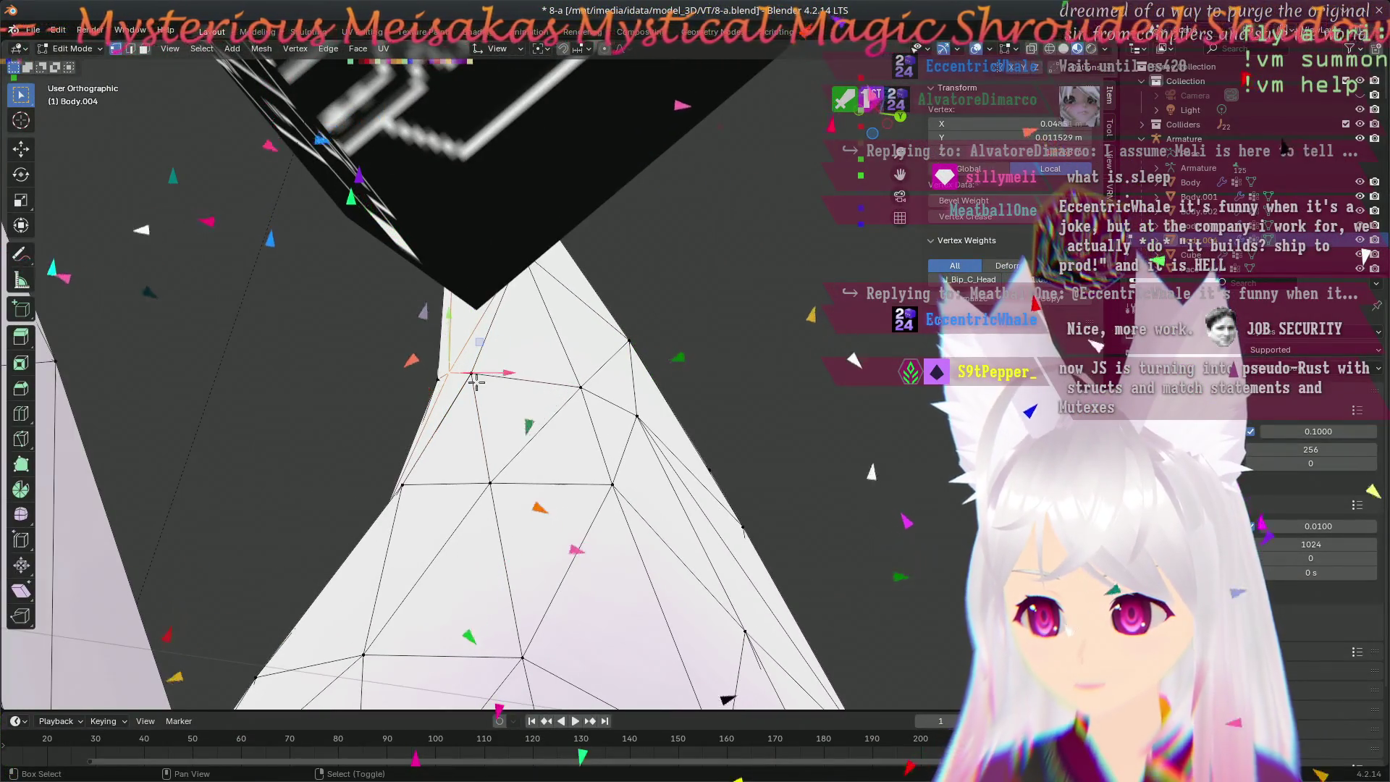
left_click(519, 370)
mouse_move(519, 370)
middle_mouse_down()
mouse_move(651, 369)
mouse_move(531, 382)
middle_mouse_up()
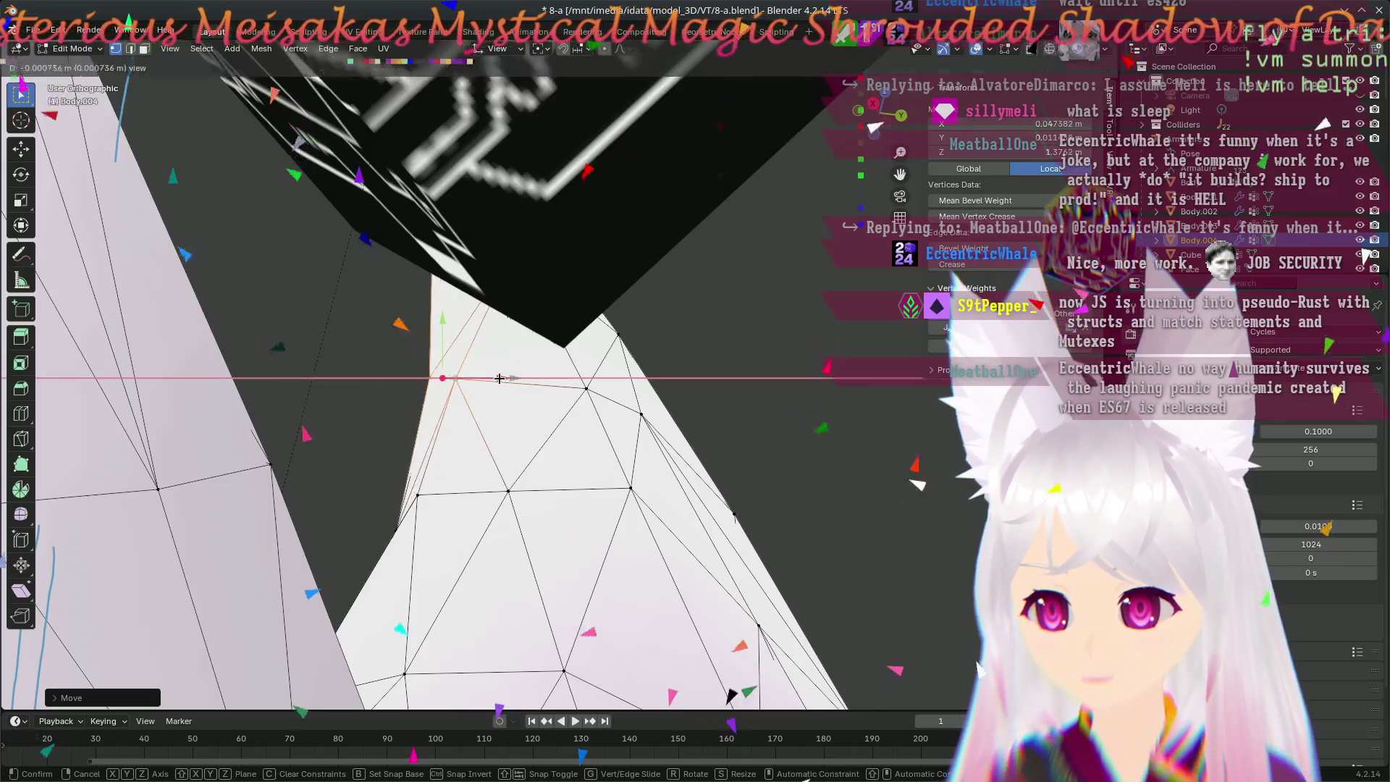
left_click(498, 378)
middle_click_drag(499, 378, 904, 630)
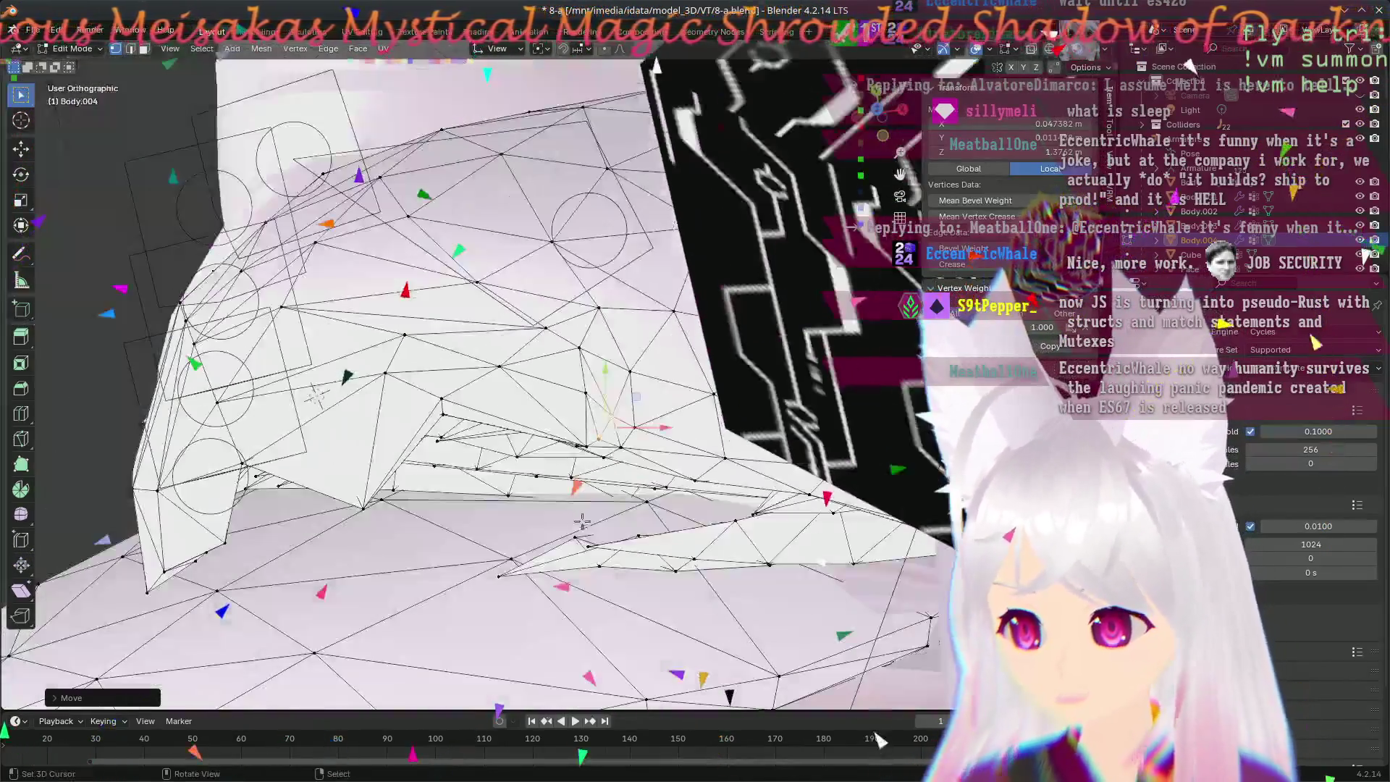
mouse_move(903, 632)
middle_mouse_down()
mouse_move(595, 522)
mouse_move(569, 585)
middle_mouse_up()
- Move two more vertices on the right spike with G and frame the ear mesh from the front
key("g")
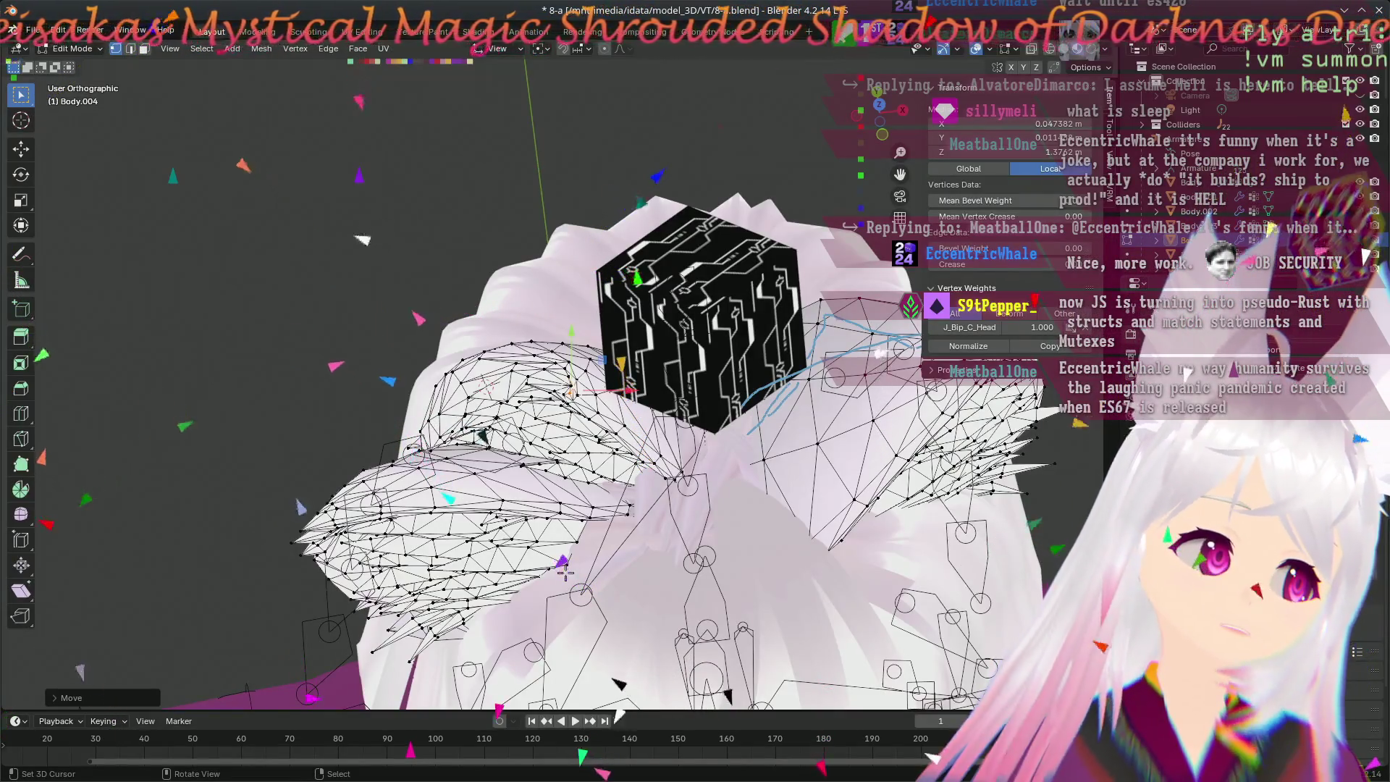
scroll(598, 510, "up", 5)
scroll(630, 461, "up", 2)
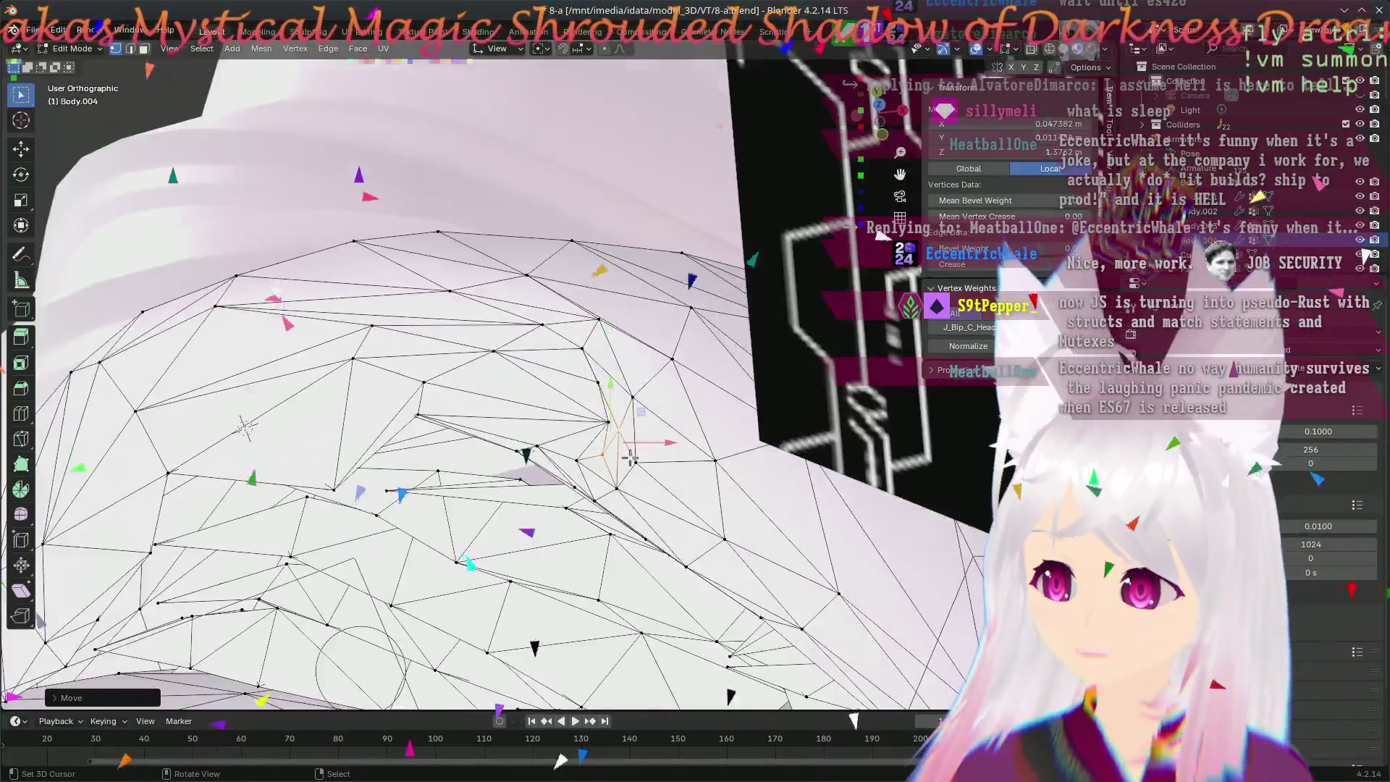
scroll(652, 502, "up", 2)
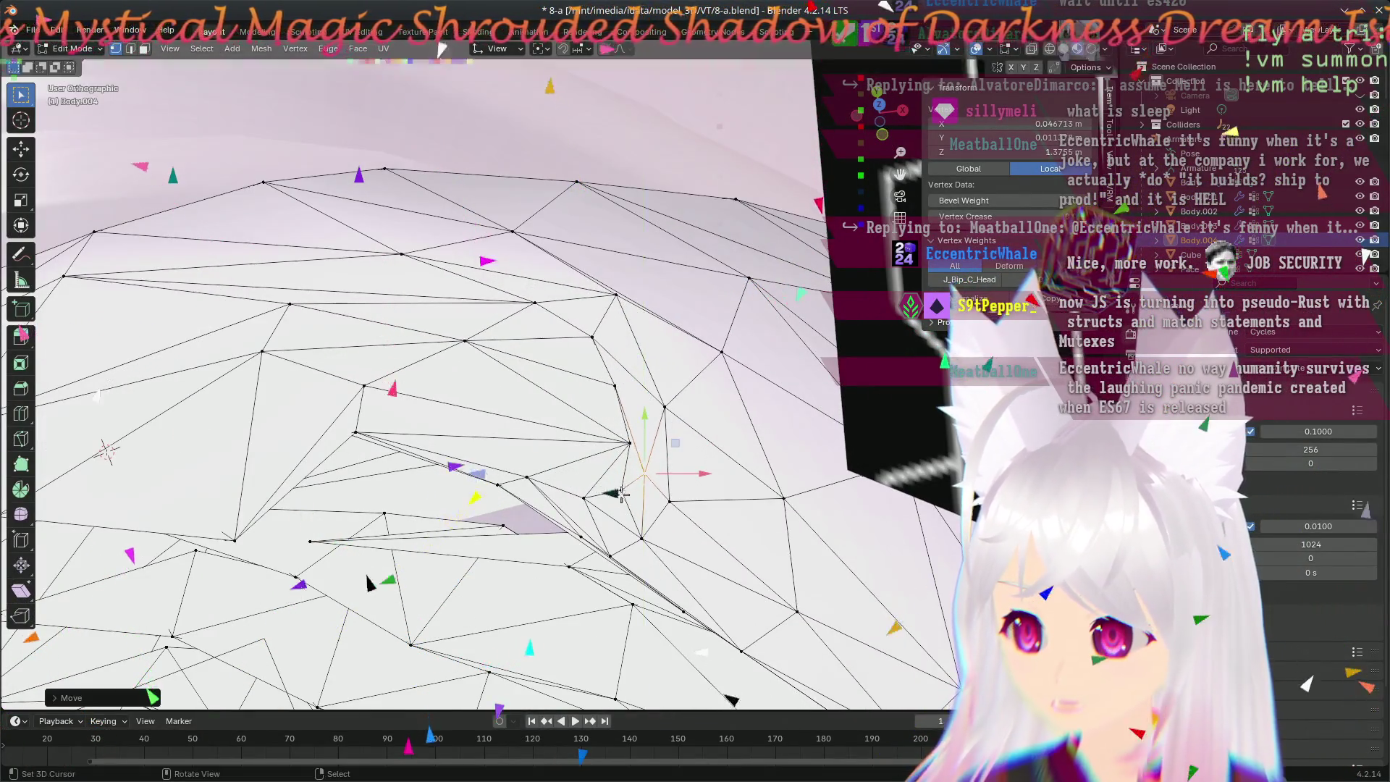
middle_click_drag(660, 497, 623, 535)
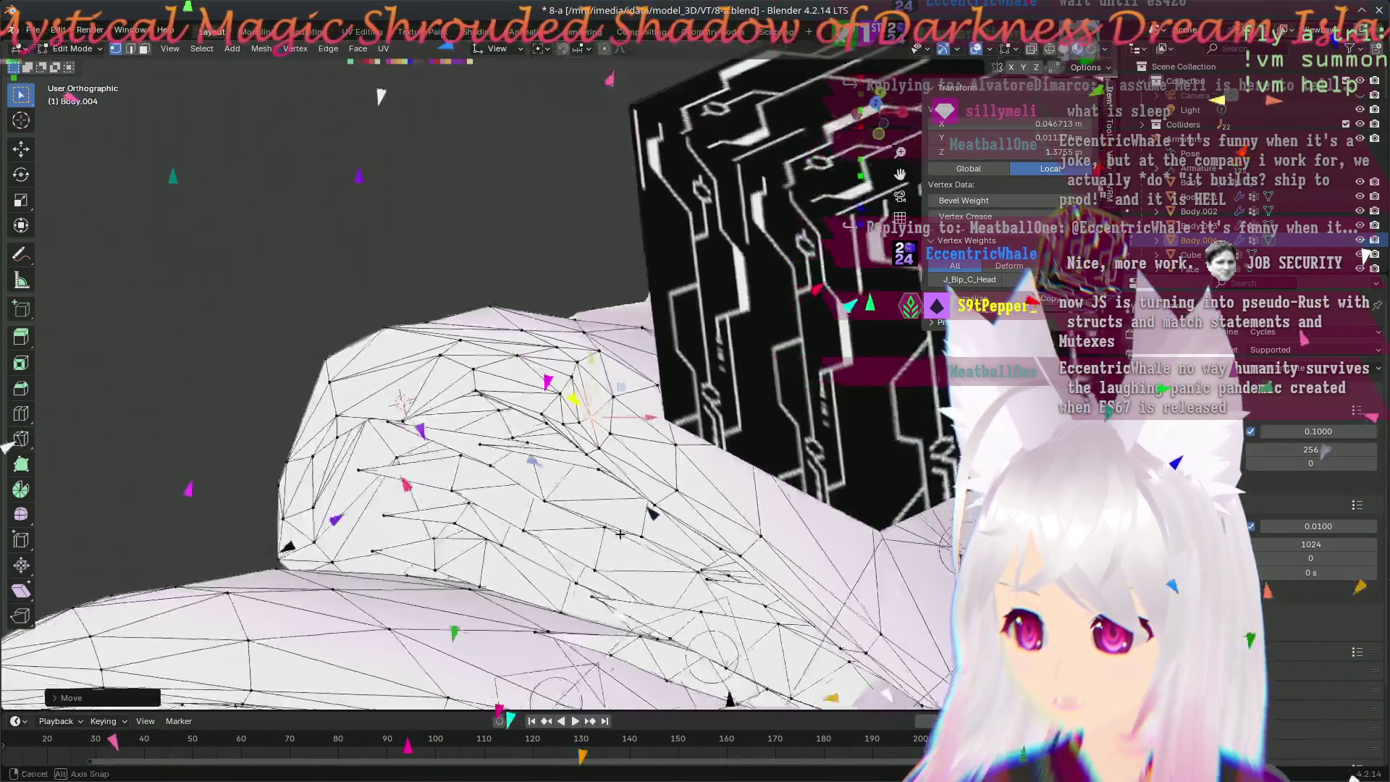
mouse_move(471, 423)
middle_mouse_down()
mouse_move(158, 391)
mouse_move(447, 361)
middle_mouse_up()
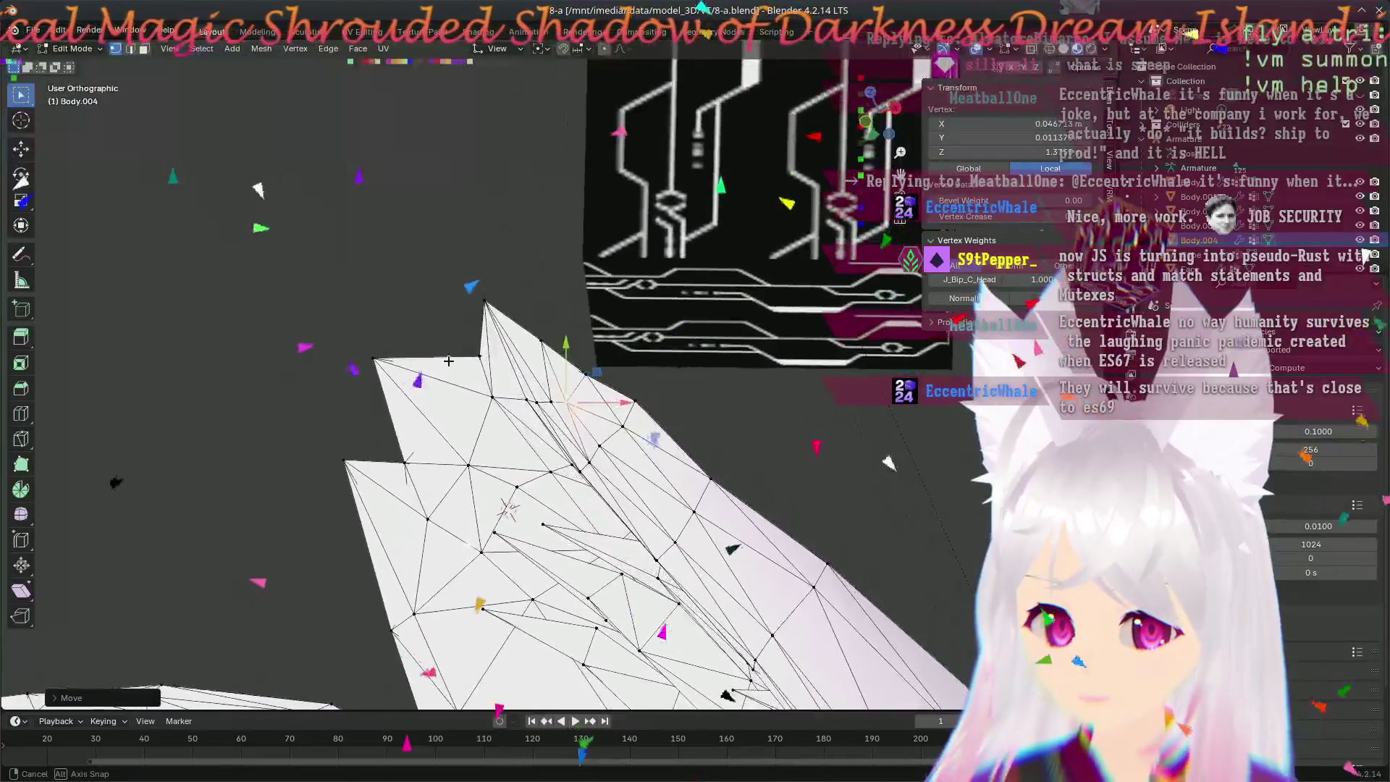
mouse_move(621, 396)
middle_mouse_down()
mouse_move(709, 492)
mouse_move(655, 412)
middle_mouse_up()
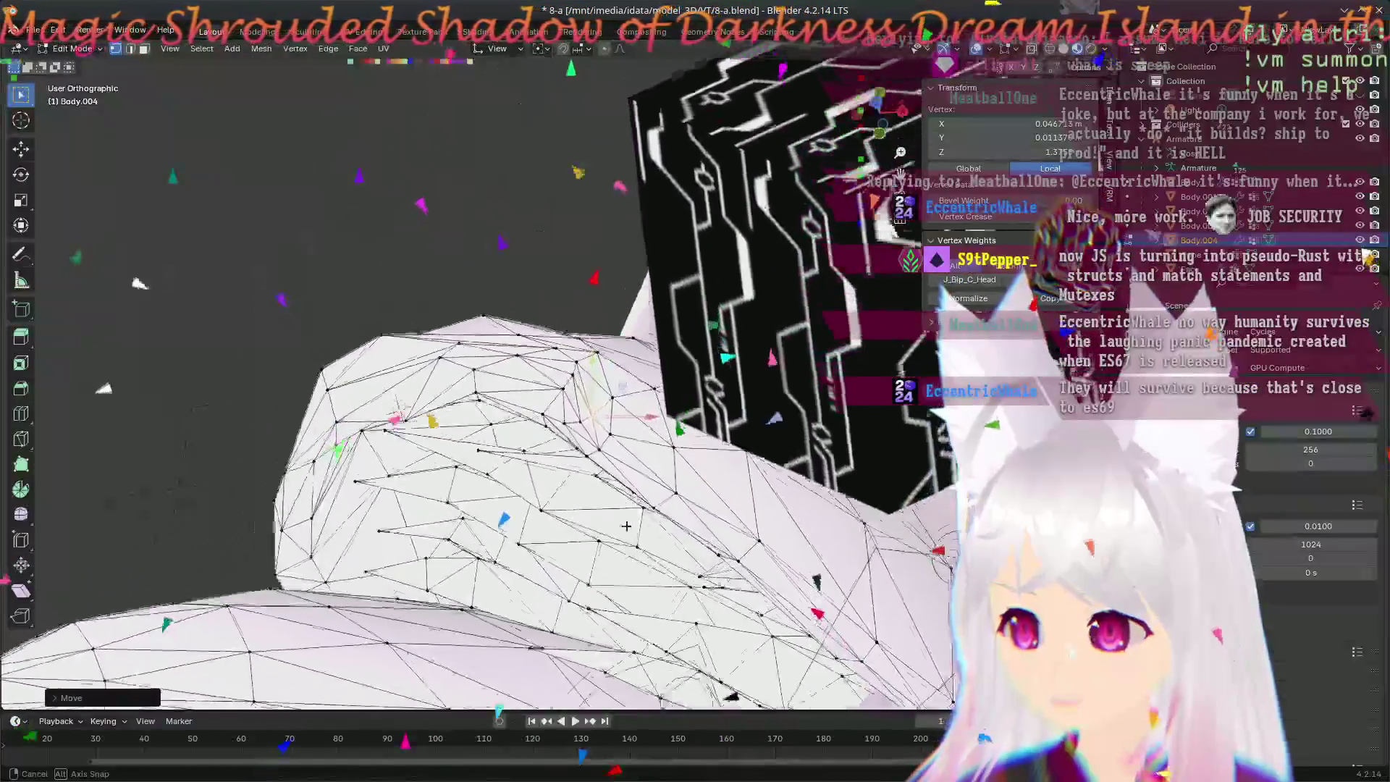
key("KP_1")
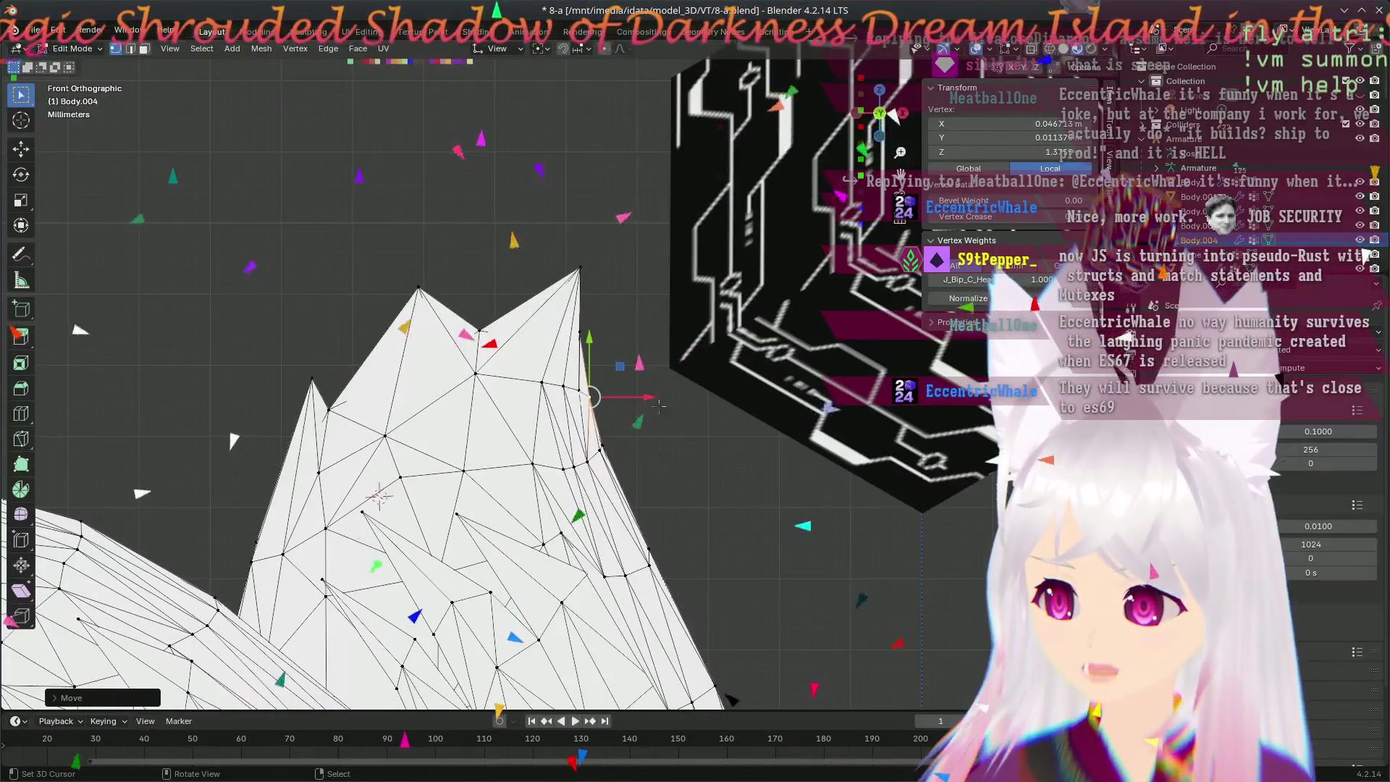
scroll(660, 446, "down", 3)
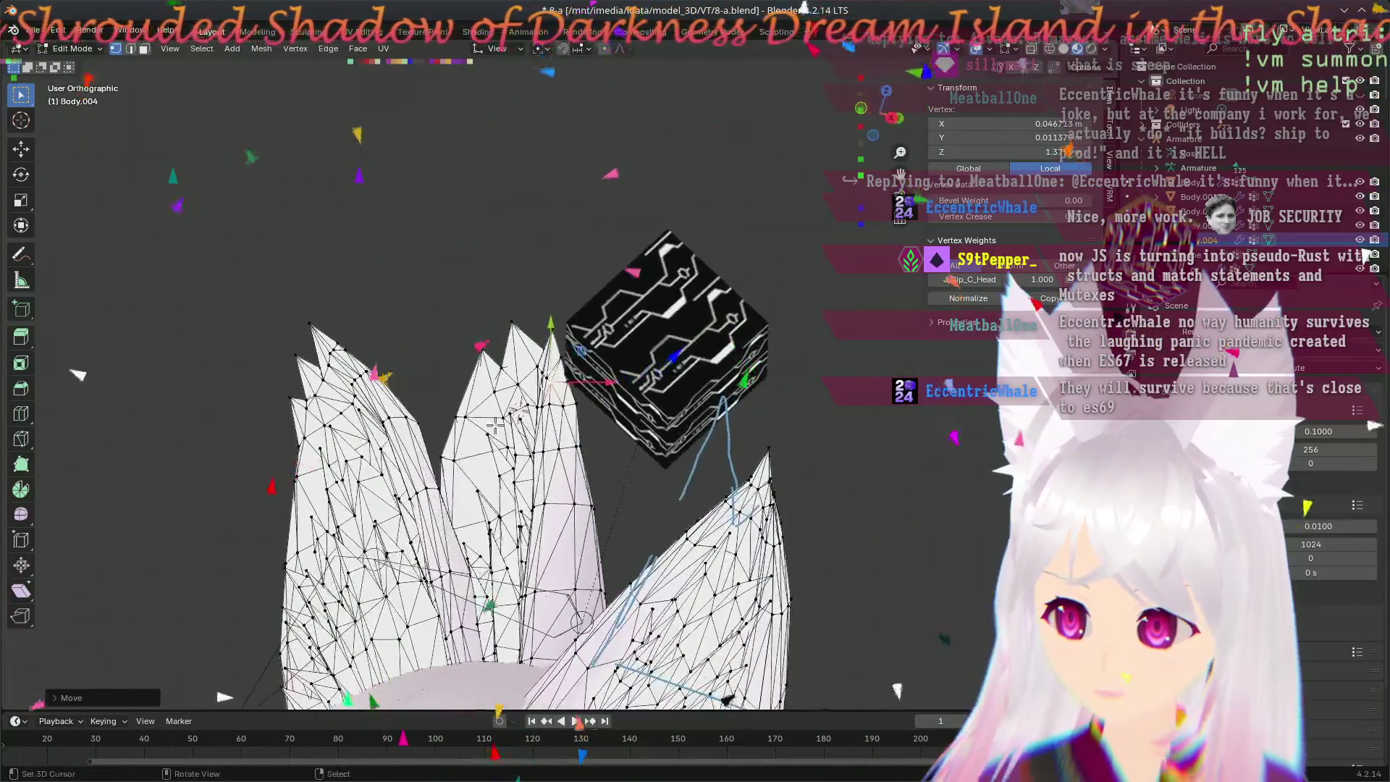
scroll(486, 439, "up", 5)
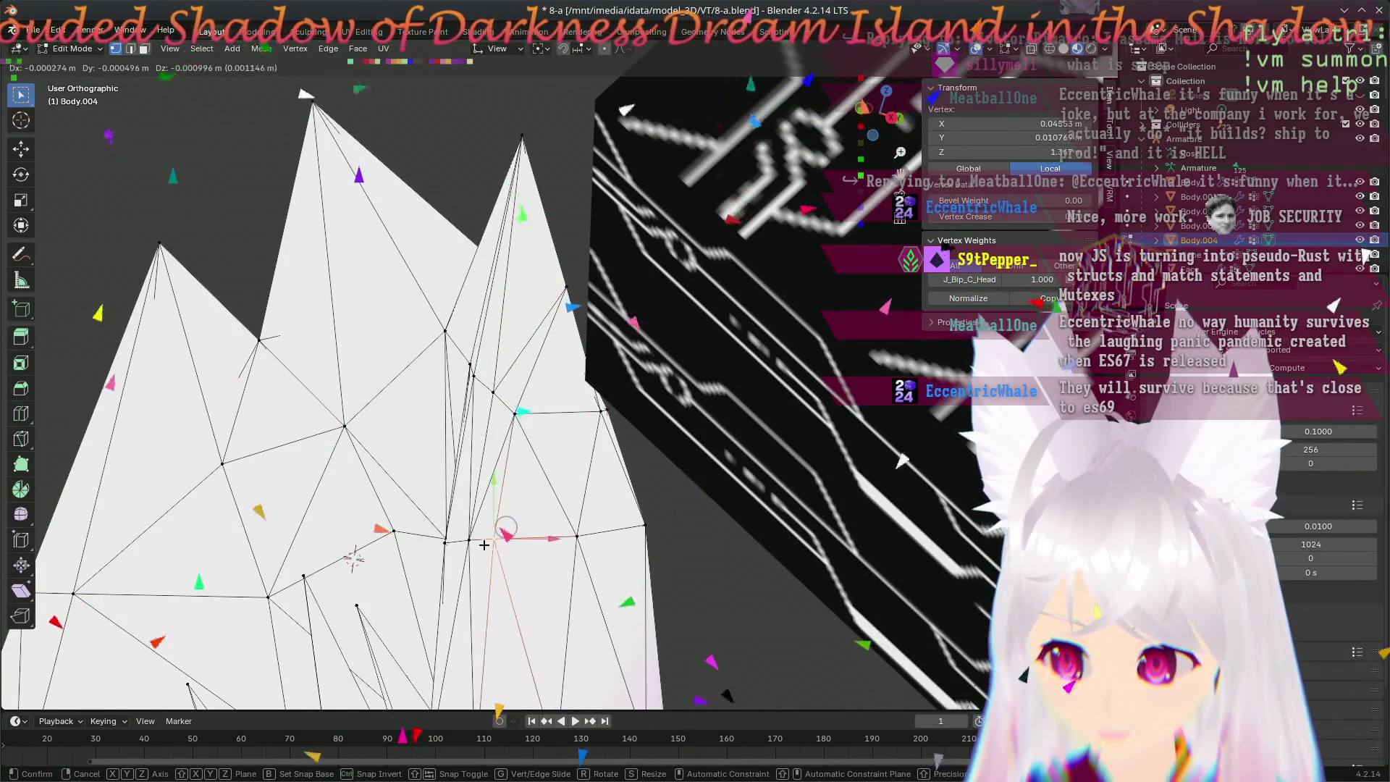
left_click(590, 541)
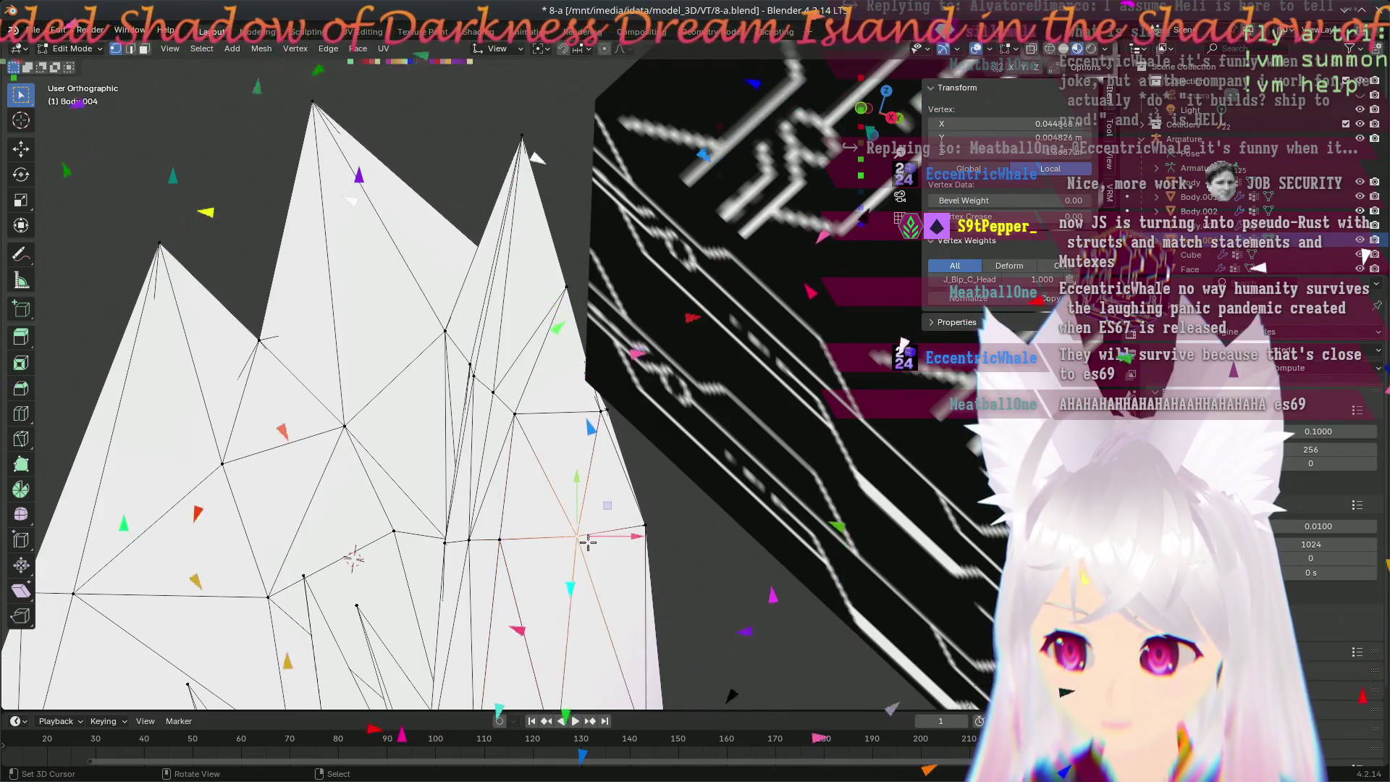
key("g")
left_click(567, 544)
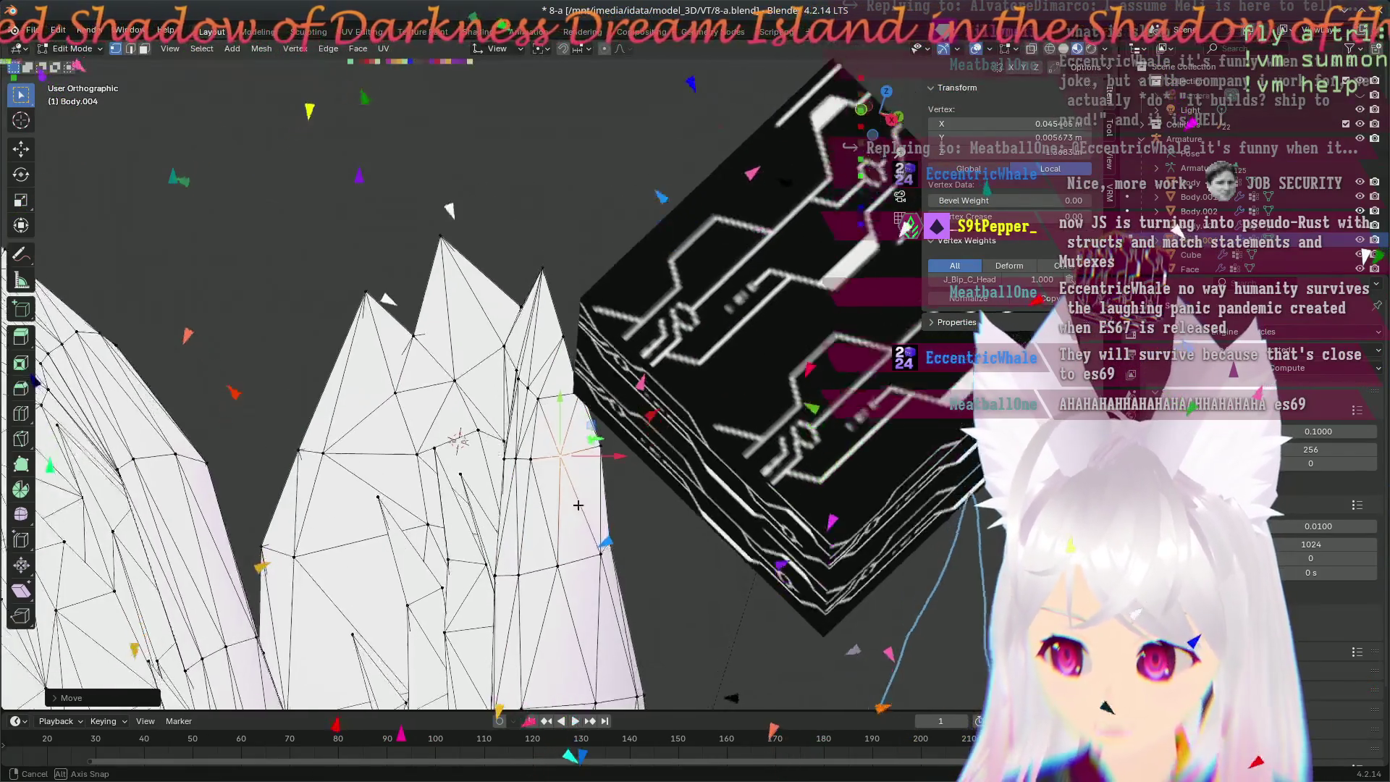
mouse_move(567, 543)
middle_mouse_down()
mouse_move(590, 499)
mouse_move(657, 564)
mouse_move(638, 524)
mouse_move(473, 354)
middle_mouse_up()
key("KP_1")
scroll(639, 522, "up", 3)
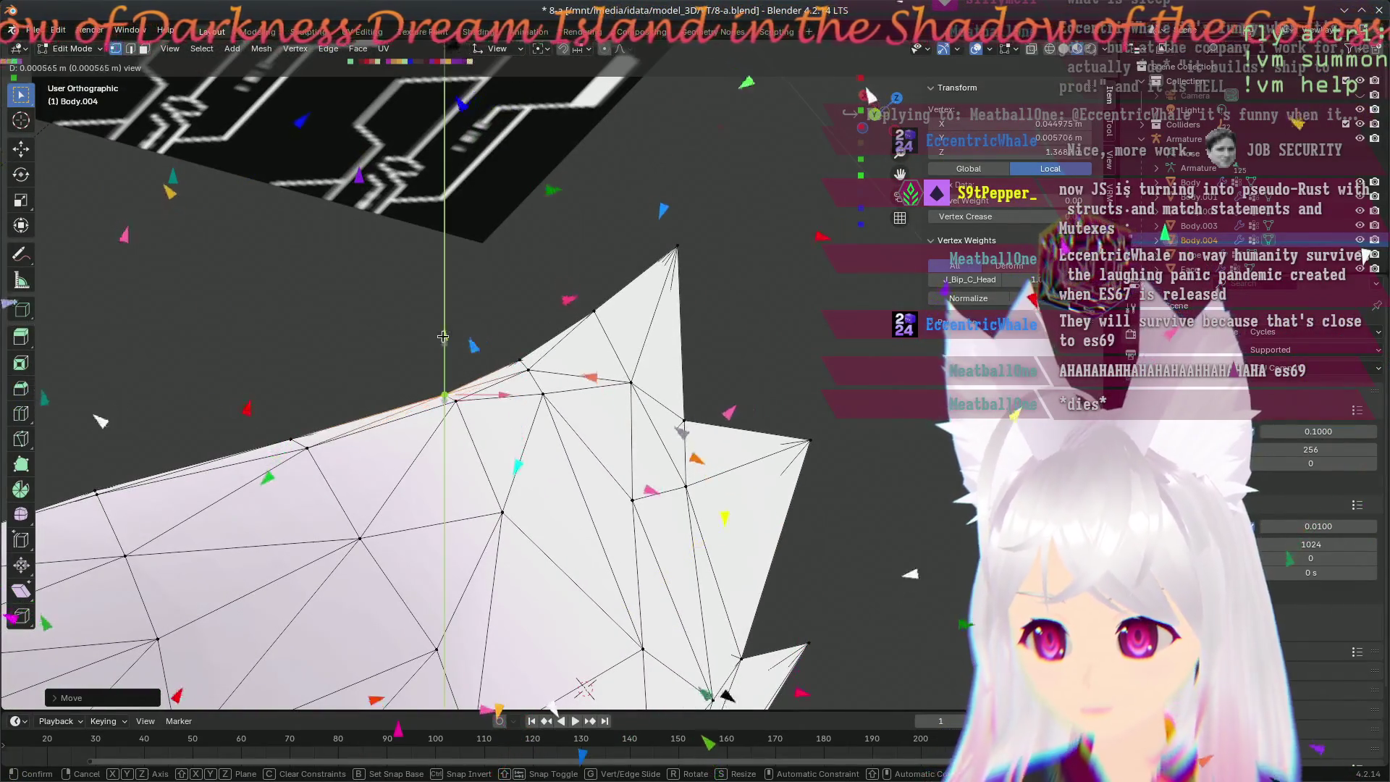
- Settle the pending vertex move and slide another vertex along the ear's jagged upper ridge
left_click(443, 339)
mouse_move(443, 338)
middle_mouse_down()
mouse_move(535, 439)
mouse_move(697, 500)
middle_mouse_up()
scroll(535, 438, "down", 3)
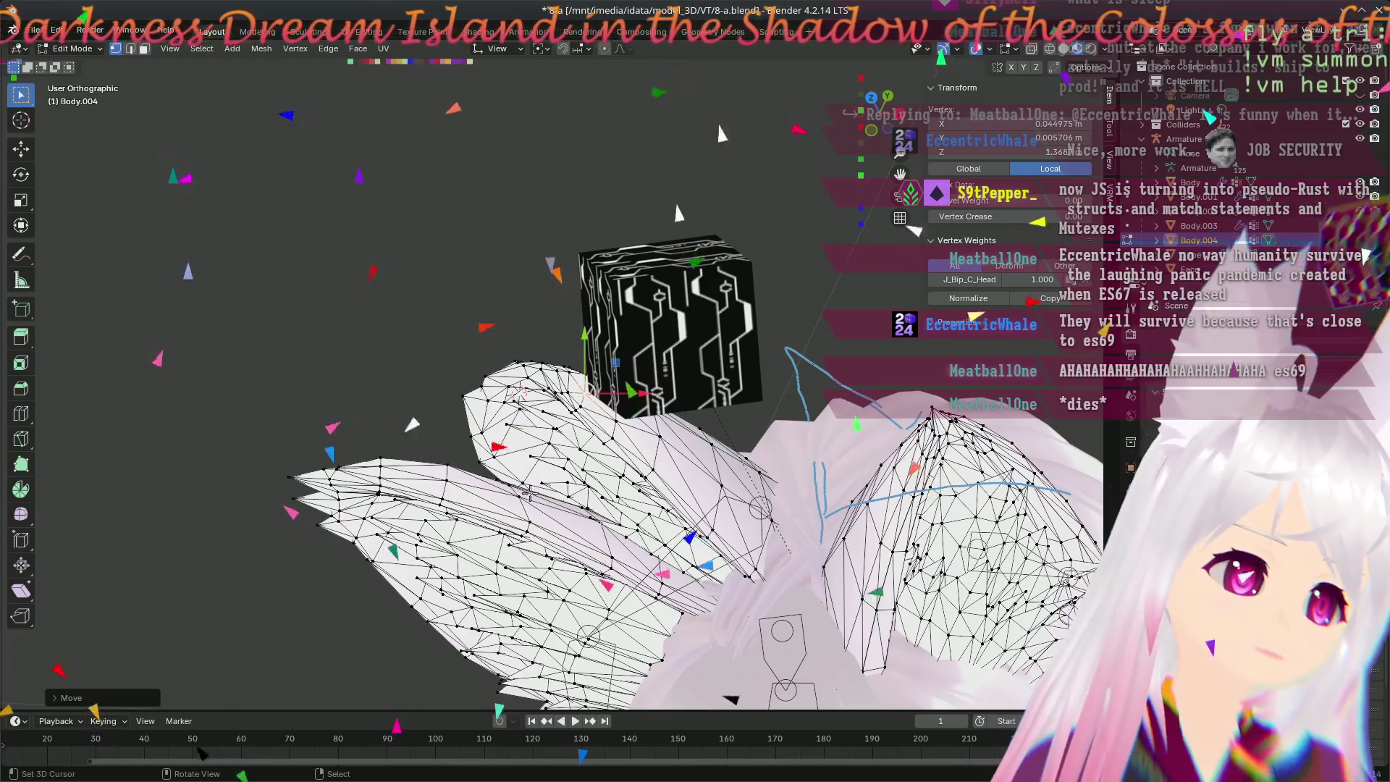
mouse_move(717, 133)
middle_mouse_down()
mouse_move(662, 182)
mouse_move(759, 416)
middle_mouse_up()
scroll(759, 416, "up", 5)
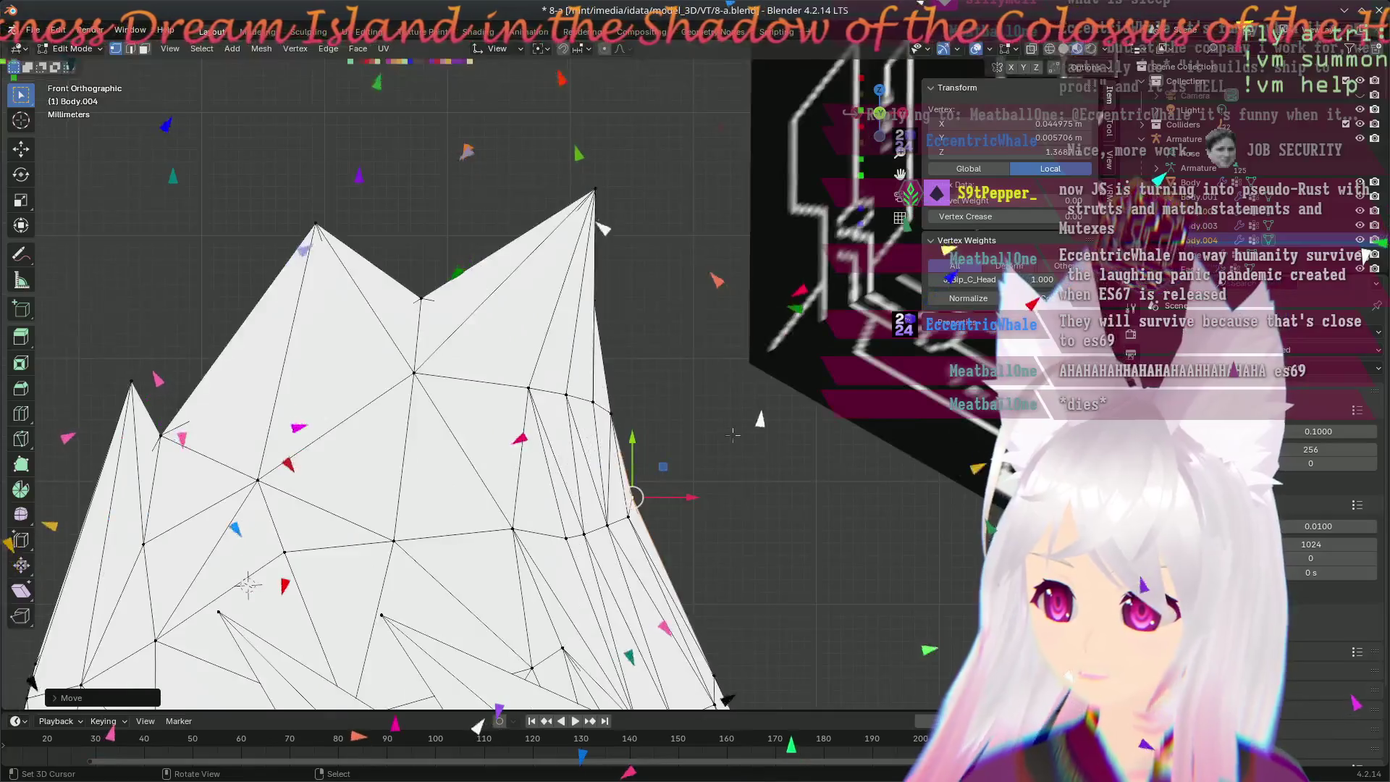
mouse_move(674, 397)
middle_mouse_down()
mouse_move(588, 404)
mouse_move(585, 562)
mouse_move(550, 505)
middle_mouse_up()
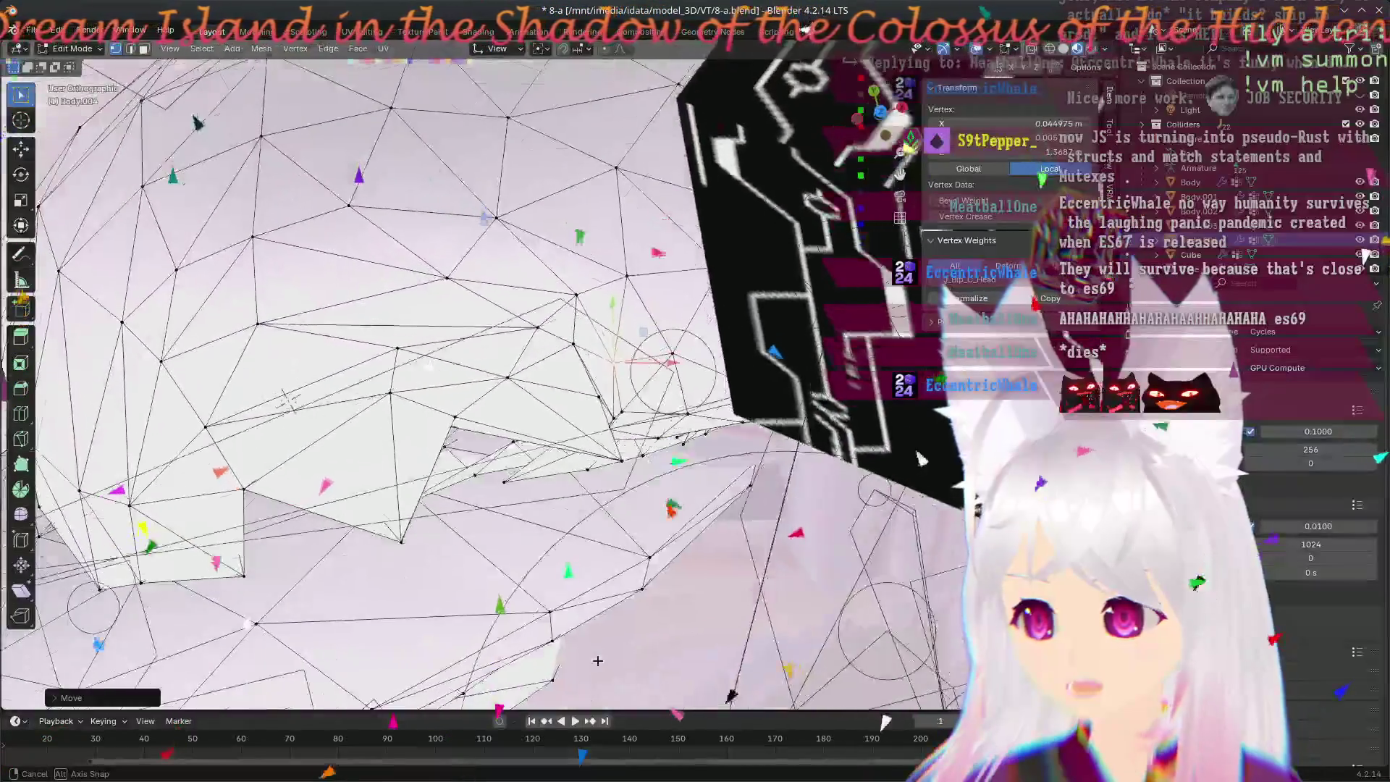
scroll(551, 504, "up", 5)
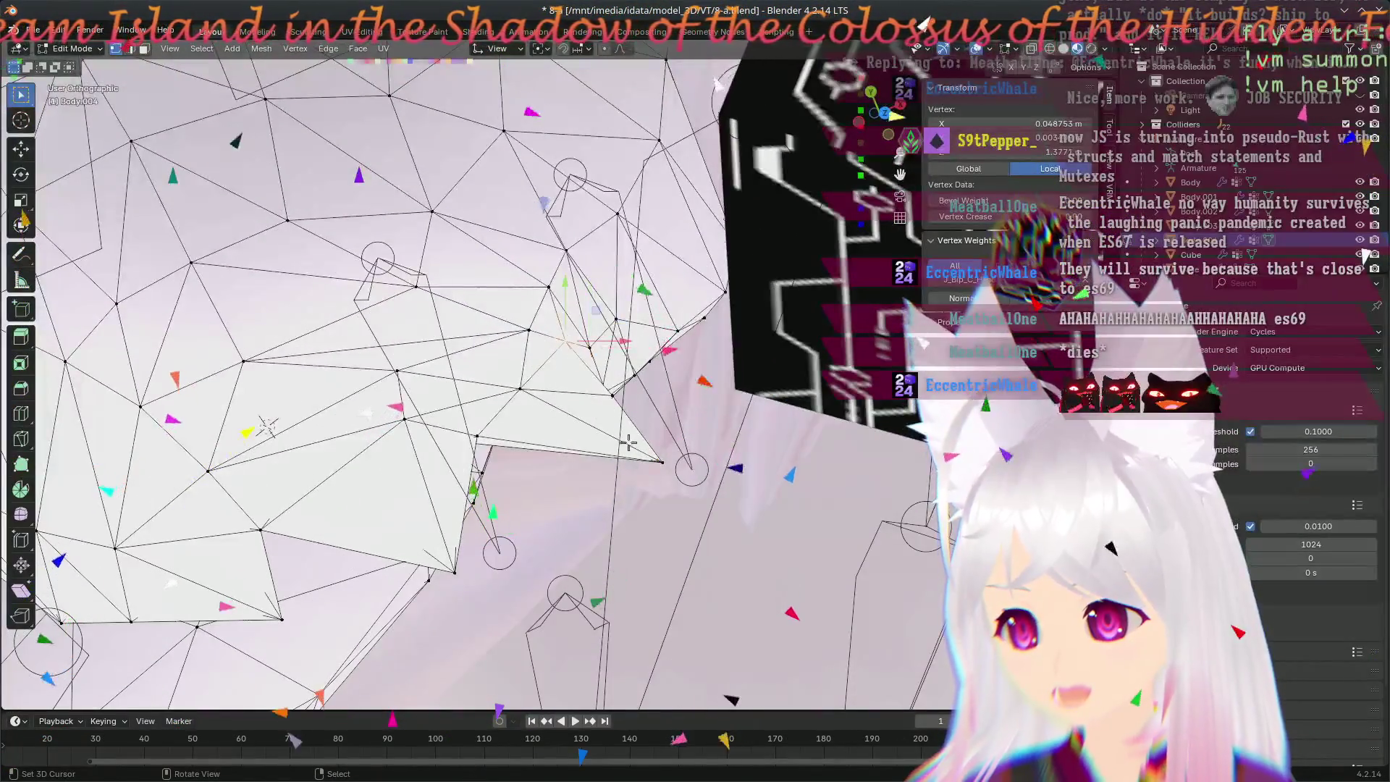
scroll(612, 318, "up", 2)
key("g")
left_click(612, 318)
mouse_move(612, 319)
middle_mouse_down()
mouse_move(677, 365)
mouse_move(659, 355)
middle_mouse_up()
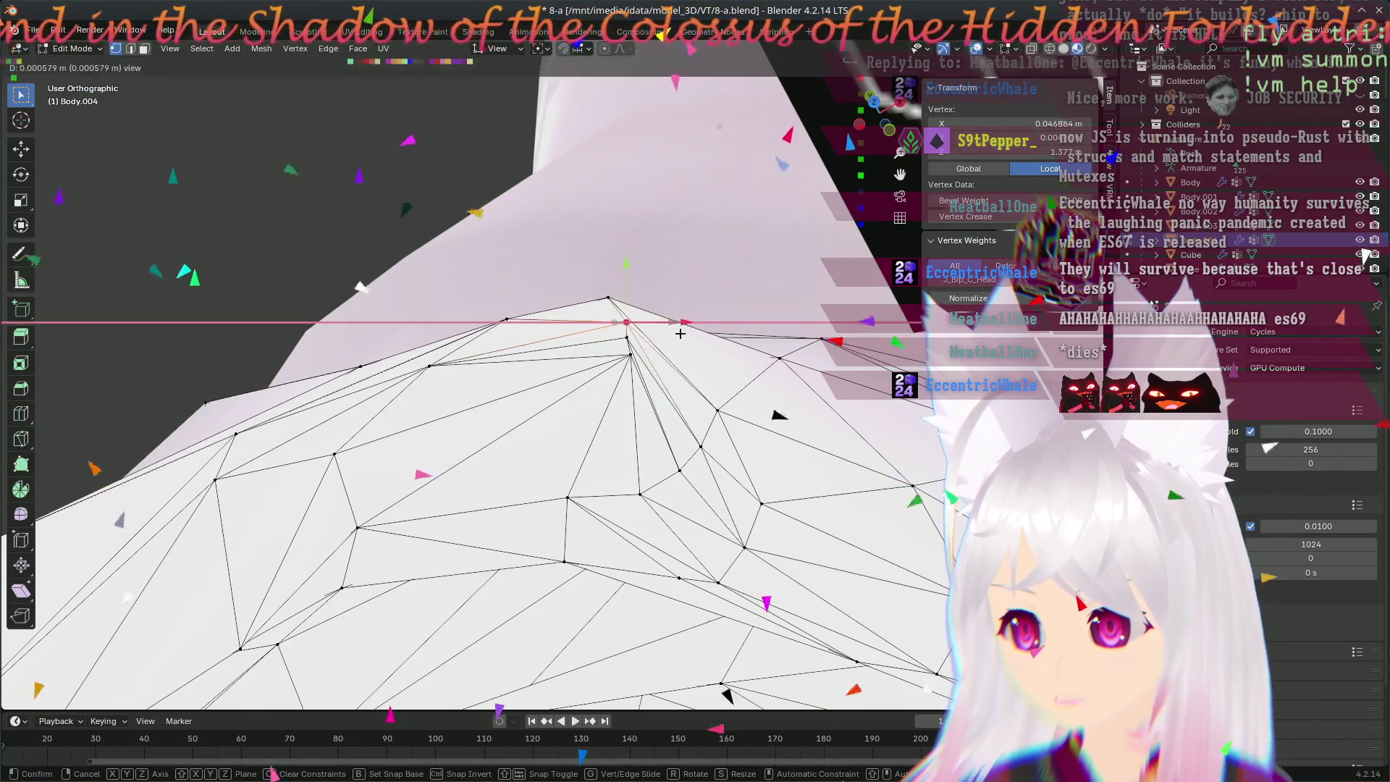
- Push the upper-ridge vertex rightward with the move gizmo and inspect both ears and the black cube
middle_click_drag(632, 339, 621, 287)
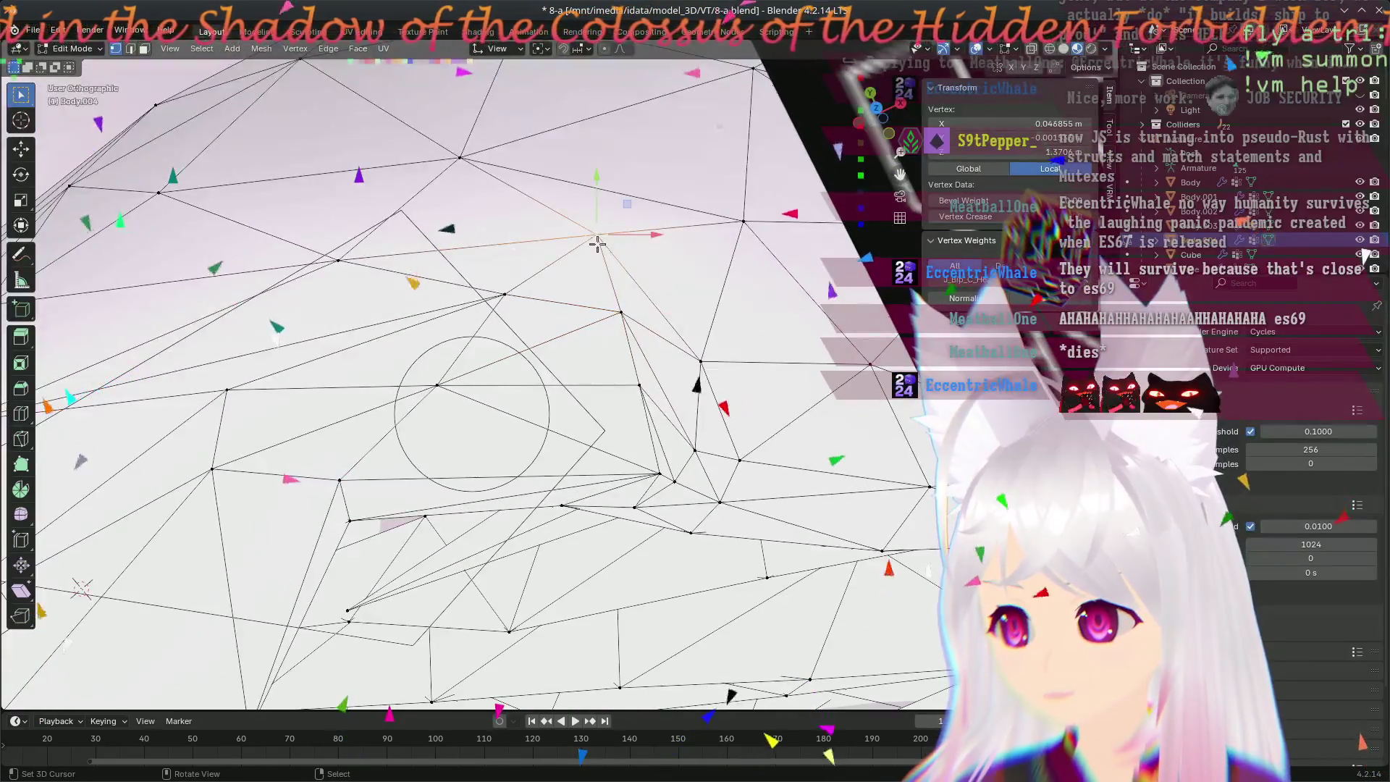
left_click_drag(657, 230, 628, 232)
mouse_move(635, 244)
middle_mouse_down()
mouse_move(731, 333)
mouse_move(742, 421)
mouse_move(504, 271)
mouse_move(617, 314)
middle_mouse_up()
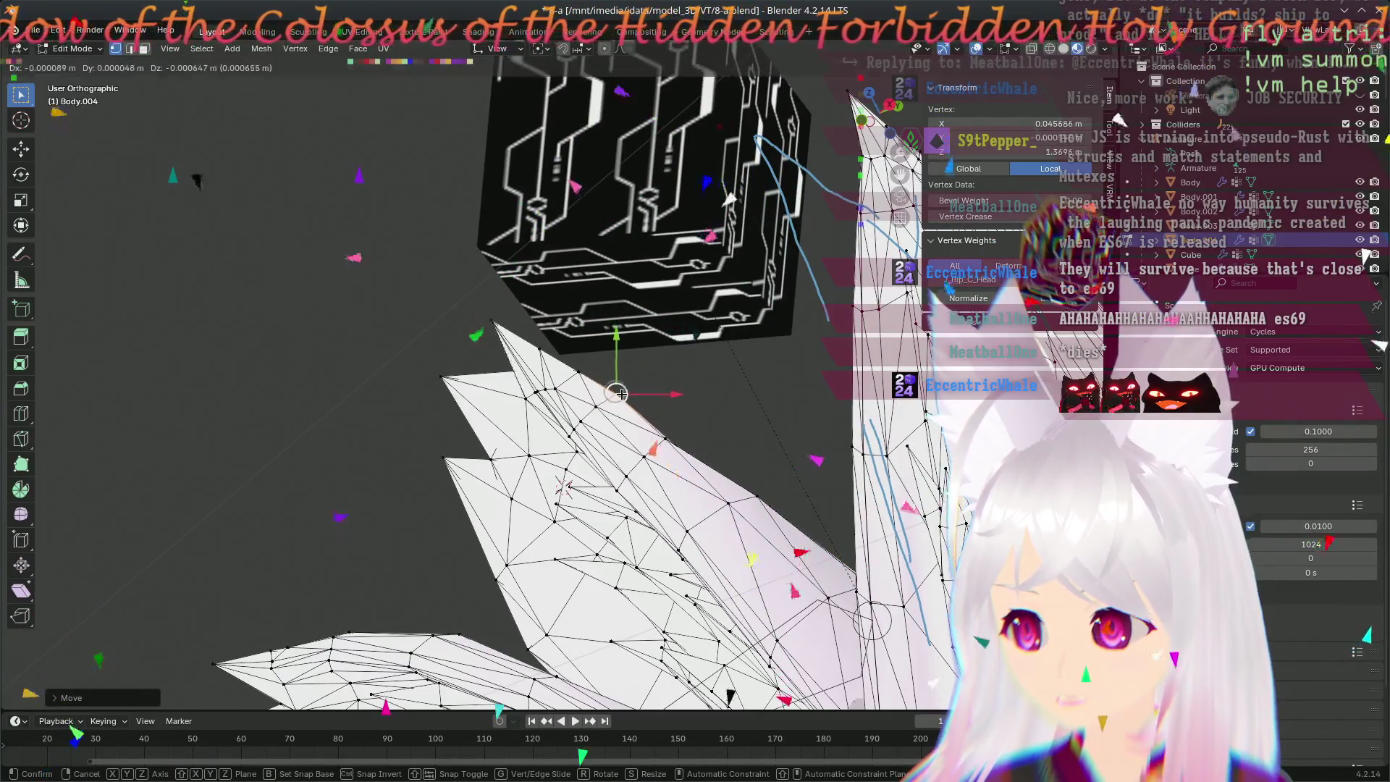
middle_click_drag(754, 448, 219, 266)
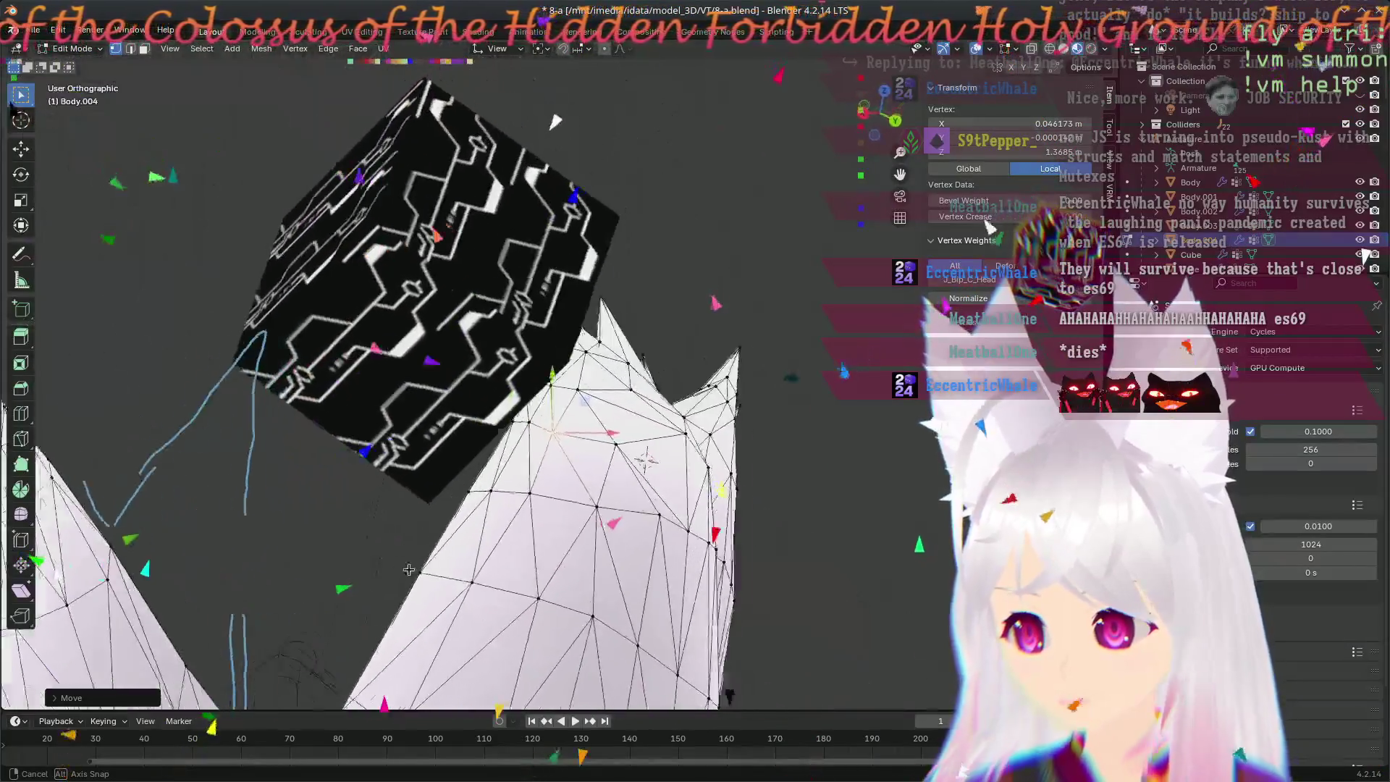
mouse_move(218, 266)
middle_mouse_down()
mouse_move(358, 628)
mouse_move(544, 518)
mouse_move(758, 526)
mouse_move(597, 574)
mouse_move(584, 498)
mouse_move(547, 454)
middle_mouse_up()
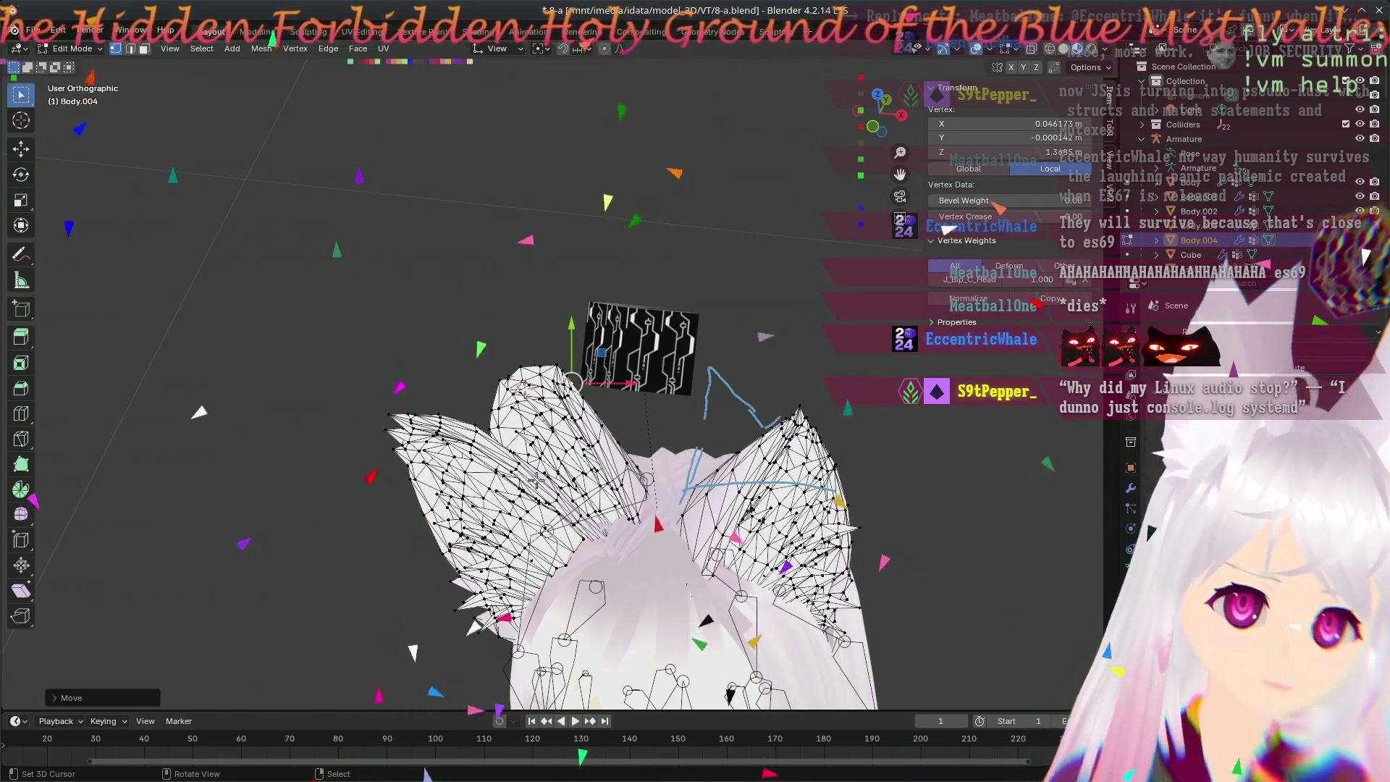
scroll(686, 485, "up", 2)
scroll(686, 485, "up", 2)
scroll(685, 484, "up", 2)
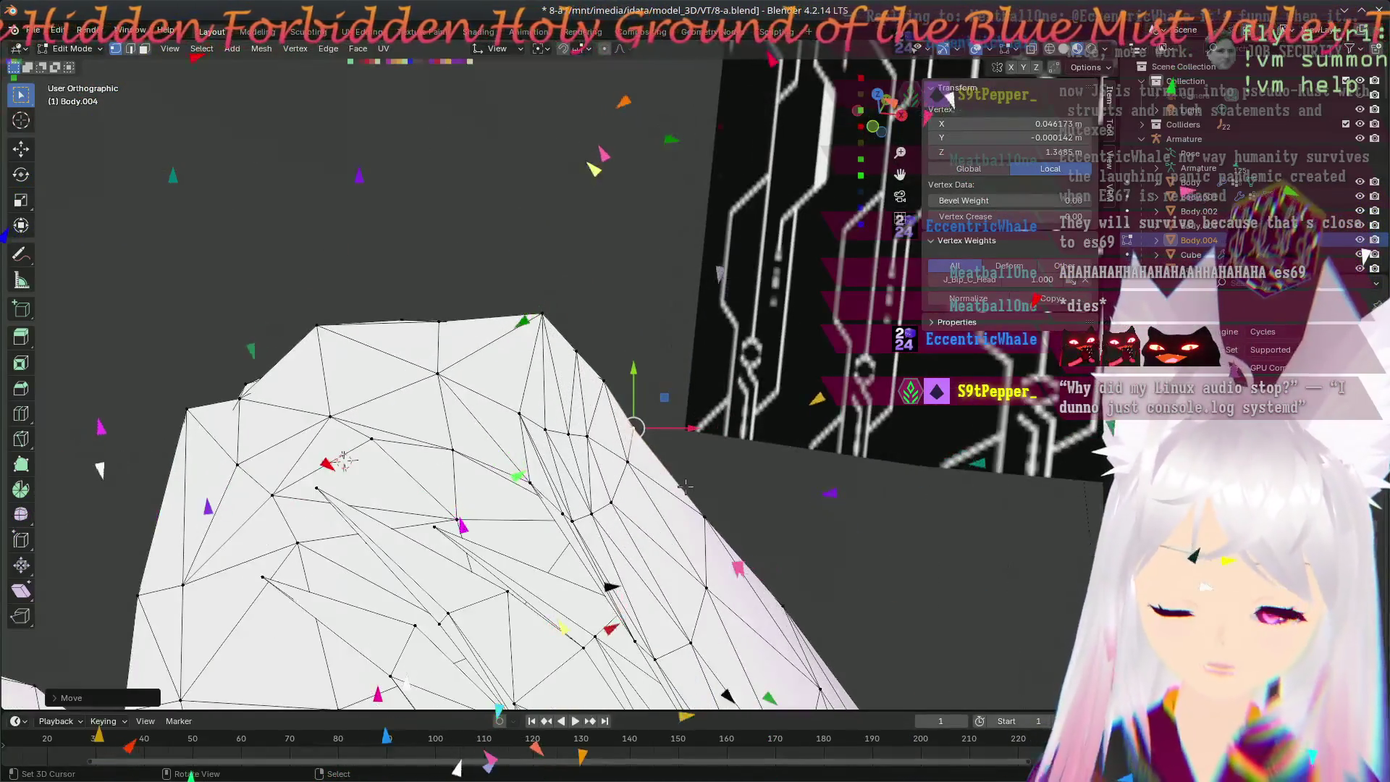
scroll(695, 506, "down", 2)
scroll(674, 514, "down", 2)
scroll(653, 523, "down", 2)
scroll(620, 535, "down", 2)
scroll(619, 535, "up", 2)
mouse_move(631, 527)
middle_mouse_down()
mouse_move(565, 434)
mouse_move(583, 266)
middle_mouse_up()
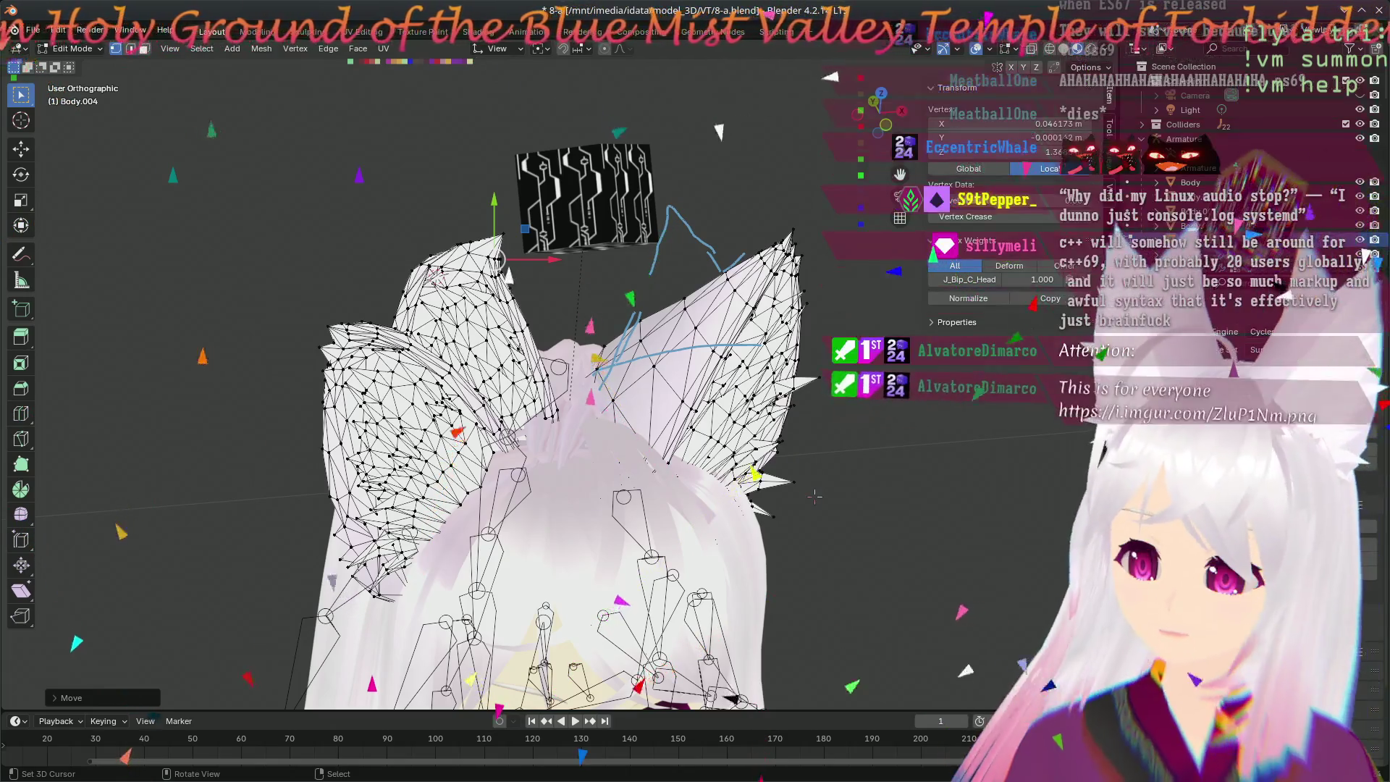
key("KP_1")
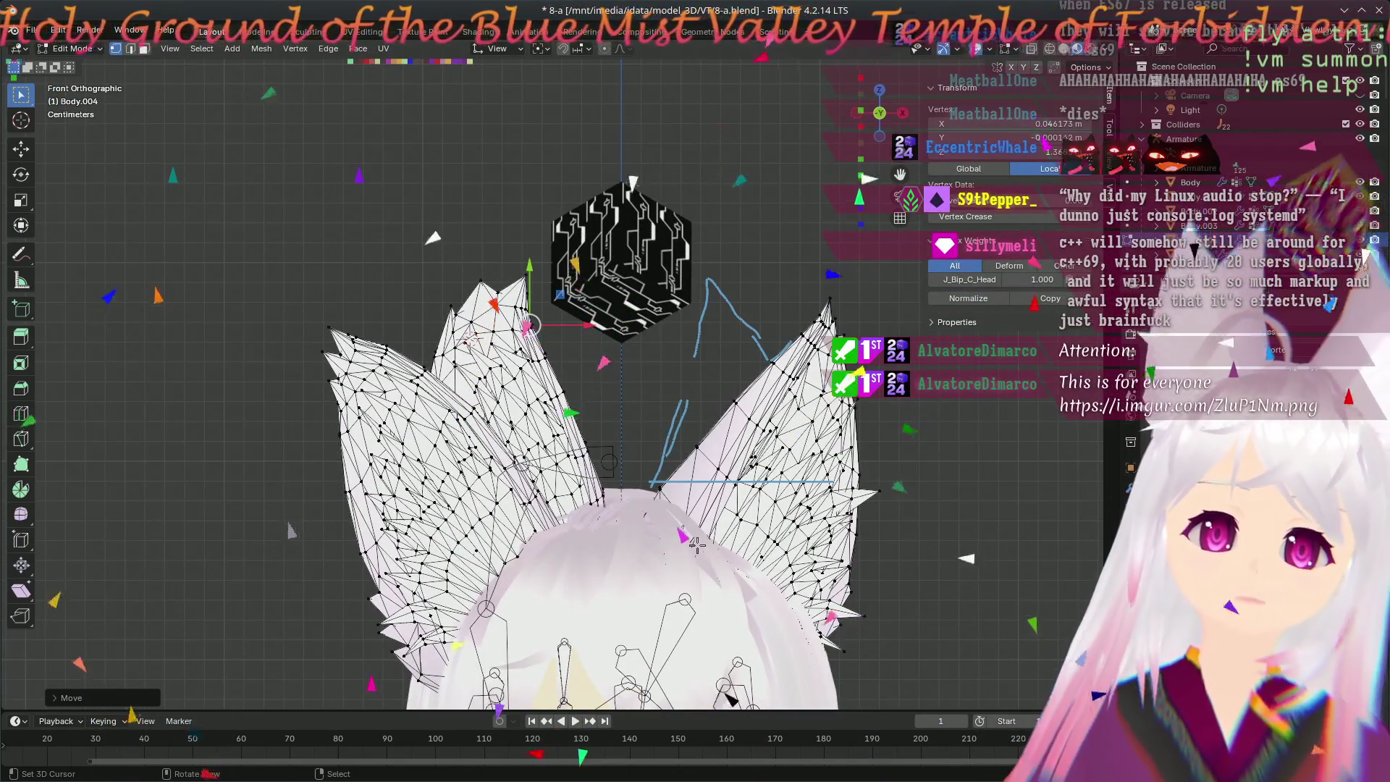
scroll(695, 543, "up", 2)
scroll(695, 543, "up", 2)
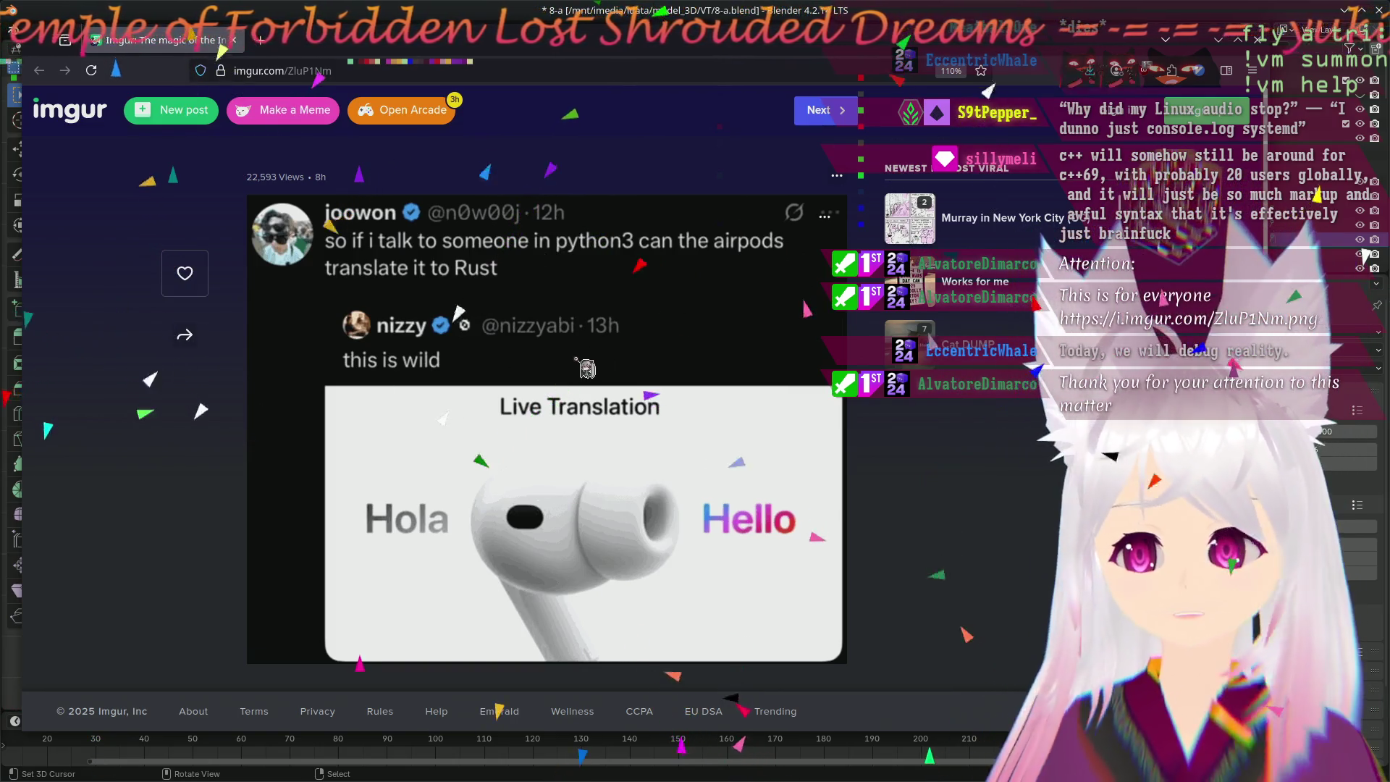
scroll(566, 374, "down", 2)
scroll(565, 374, "up", 2)
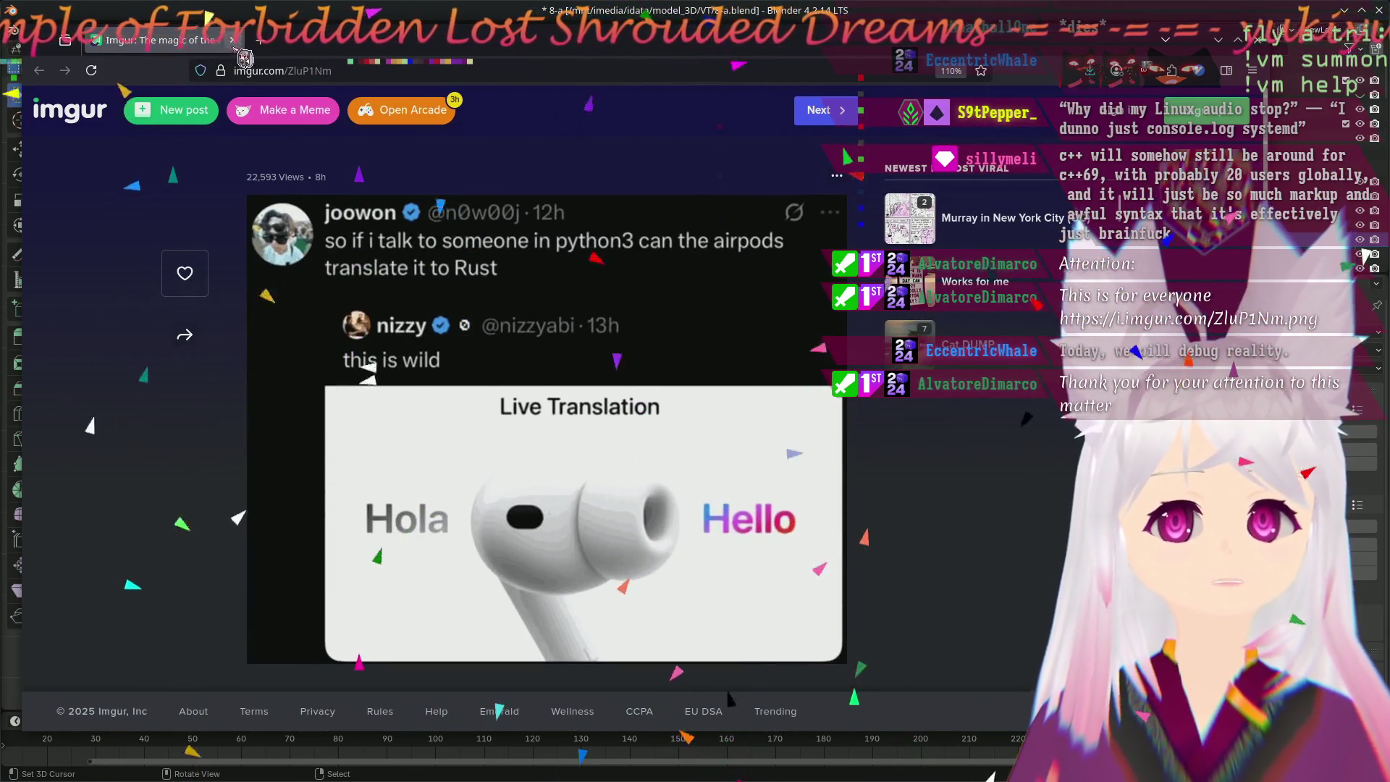
key("alt+Tab")
scroll(653, 382, "down", 3)
scroll(653, 382, "up", 3)
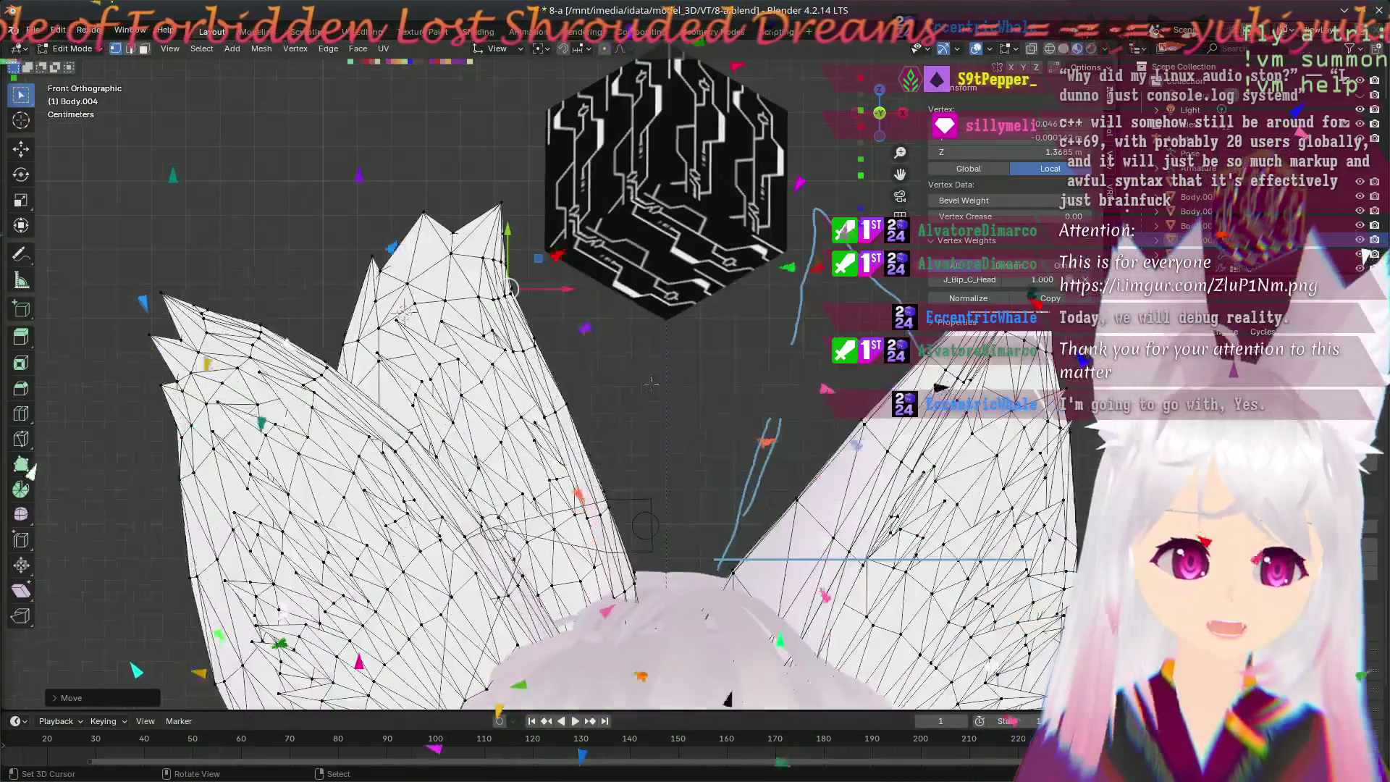
- Return Body.004 to Object Mode and review the finished spiky ears around the head
key("Tab")
scroll(403, 310, "down", 2)
scroll(465, 420, "down", 2)
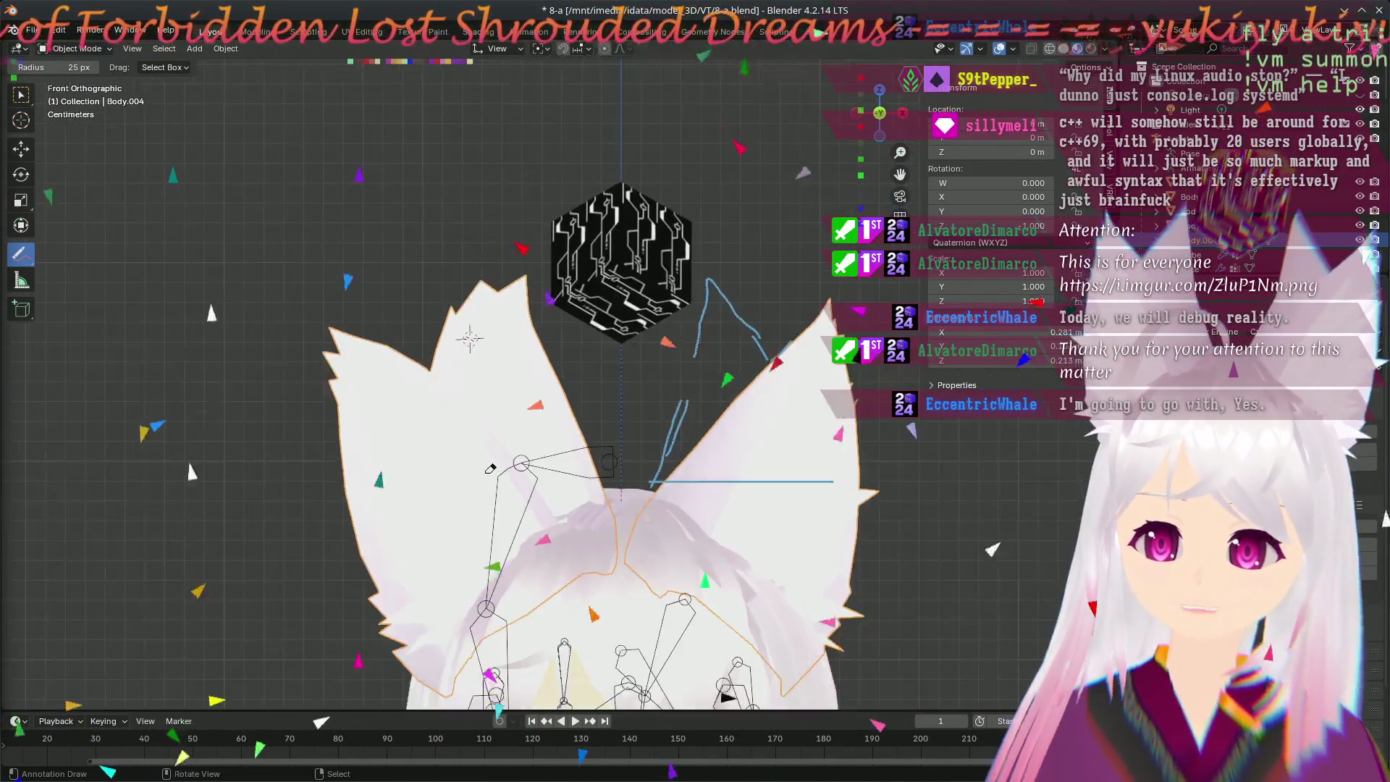
scroll(518, 356, "down", 2)
scroll(549, 394, "up", 2)
scroll(549, 395, "up", 2)
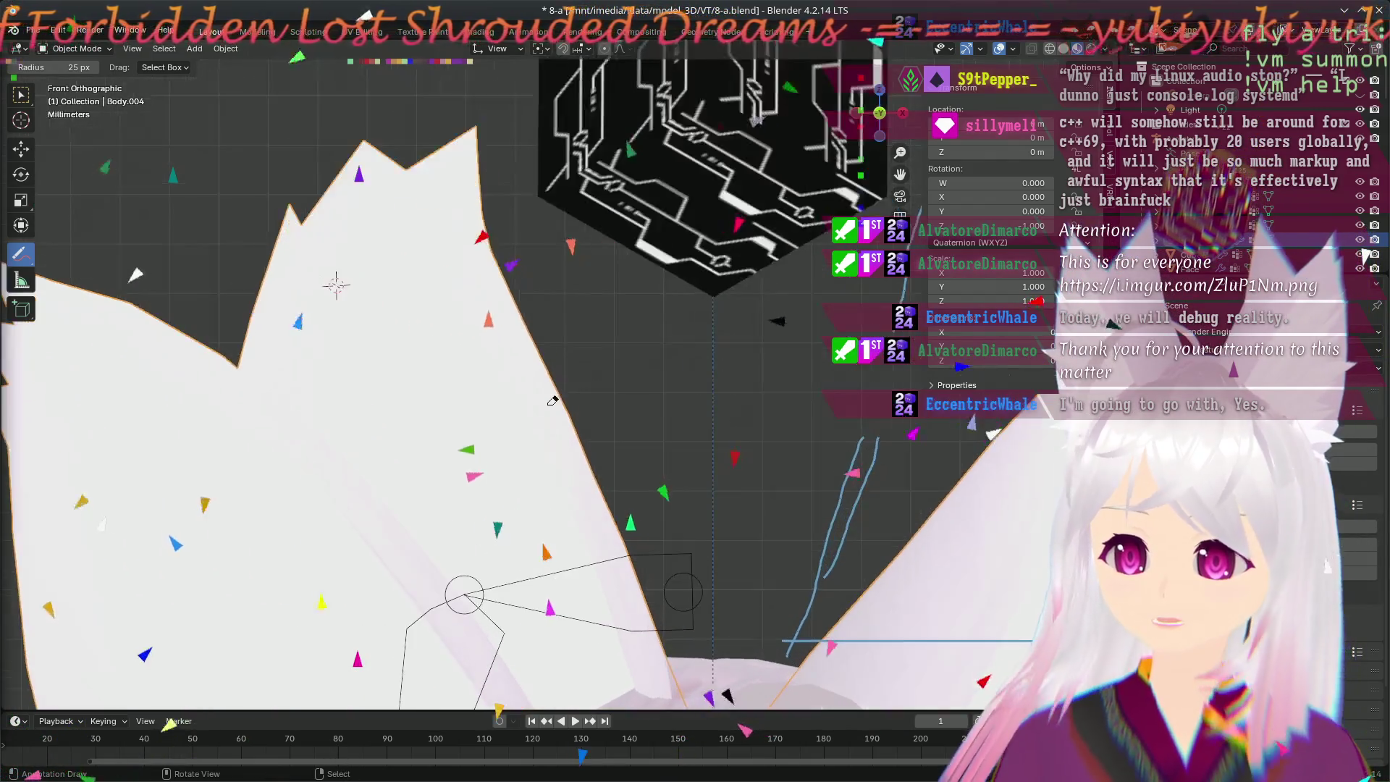
scroll(549, 395, "down", 1)
scroll(548, 395, "down", 4)
scroll(549, 390, "down", 2)
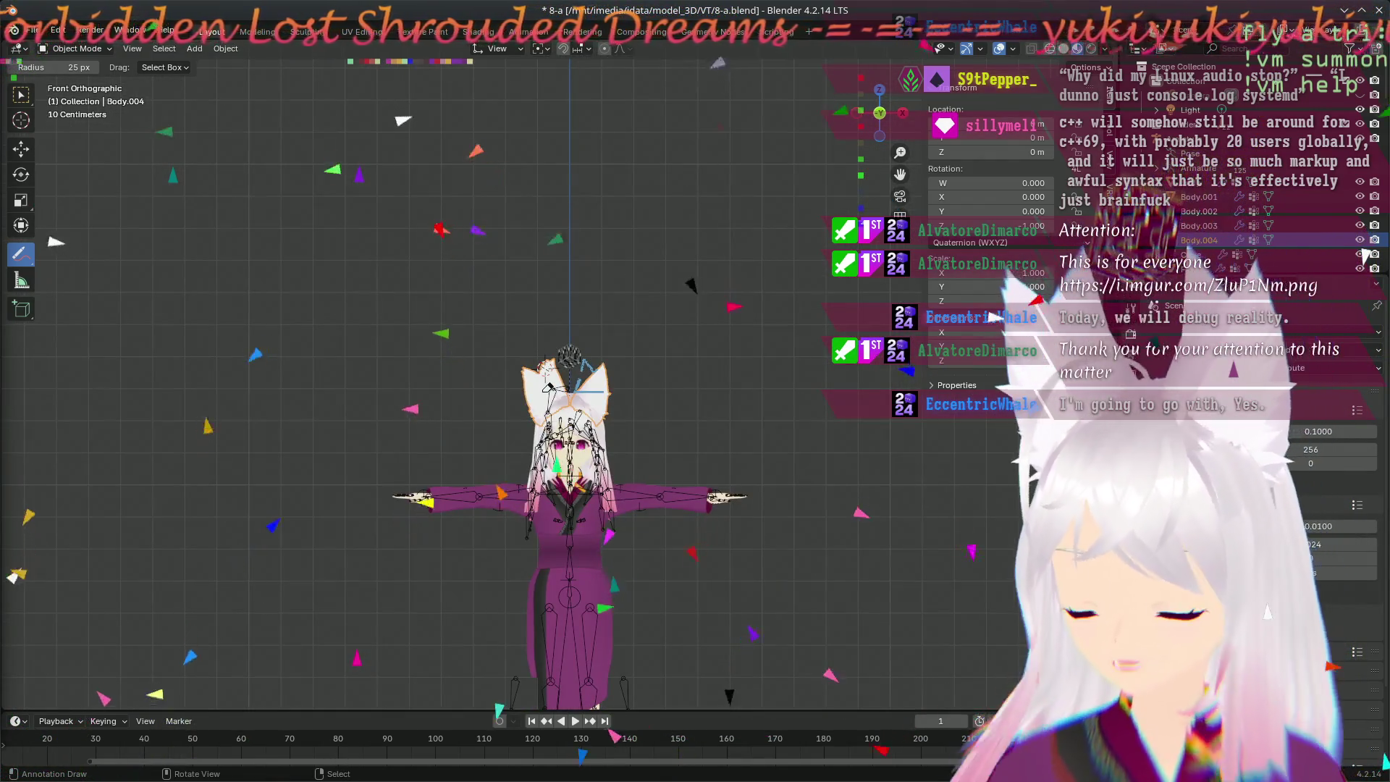
scroll(565, 402, "up", 3)
scroll(565, 402, "up", 2)
middle_click_drag(565, 402, 619, 359)
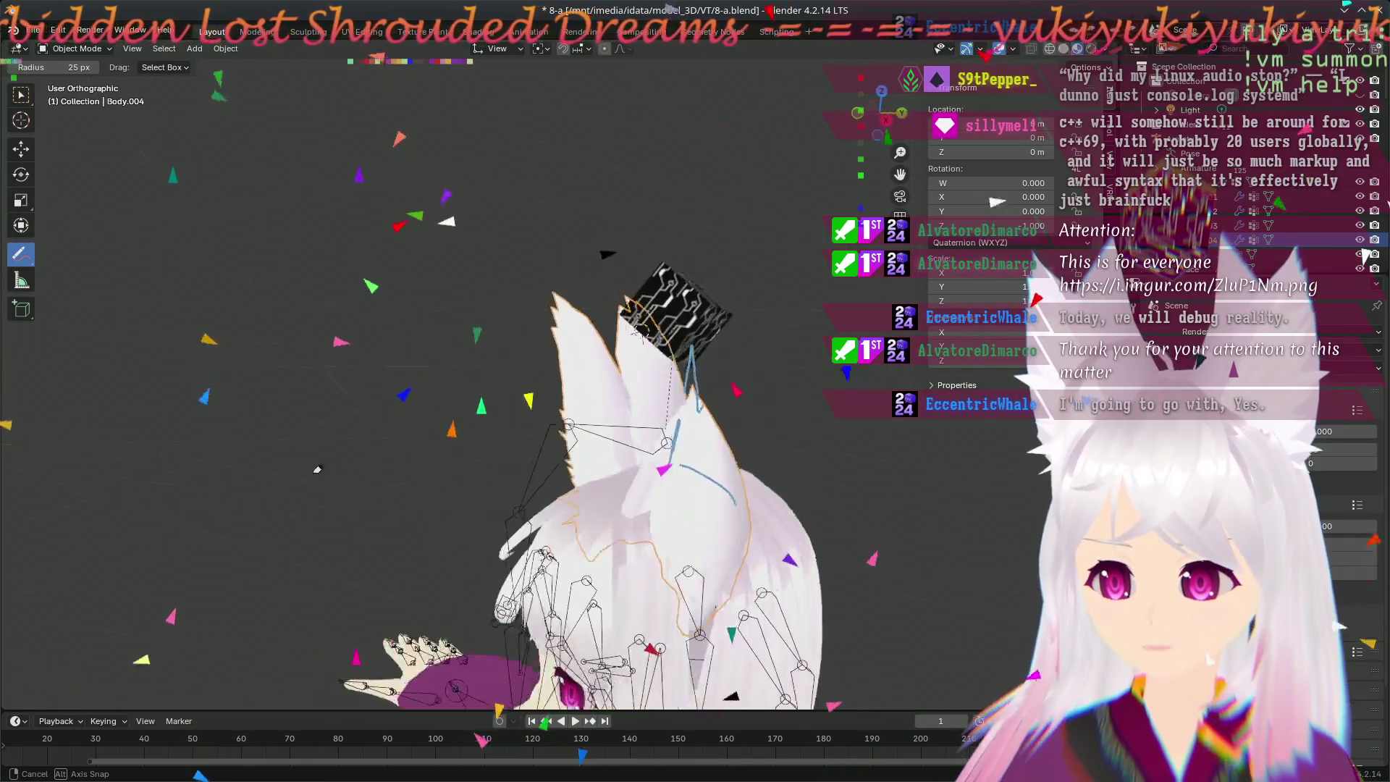
mouse_move(364, 482)
middle_mouse_down()
mouse_move(946, 572)
mouse_move(578, 412)
middle_mouse_up()
scroll(628, 417, "down", 3)
scroll(629, 417, "up", 3)
scroll(629, 417, "up", 2)
mouse_move(630, 418)
middle_mouse_down()
mouse_move(626, 538)
mouse_move(567, 541)
mouse_move(545, 430)
mouse_move(587, 572)
mouse_move(618, 443)
mouse_move(414, 549)
mouse_move(658, 424)
mouse_move(544, 356)
middle_mouse_up()
scroll(574, 541, "down", 2)
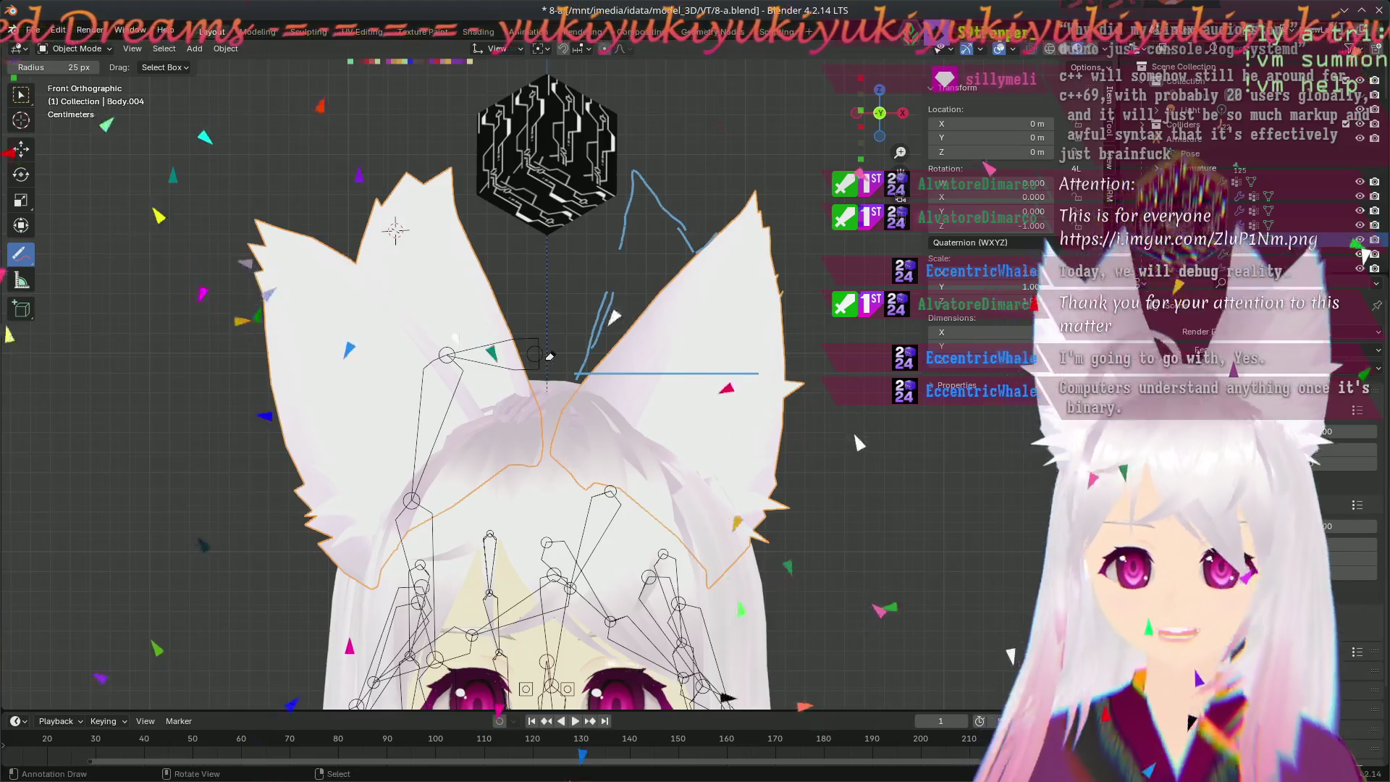
scroll(548, 359, "down", 3)
scroll(551, 360, "up", 5)
scroll(553, 364, "down", 1)
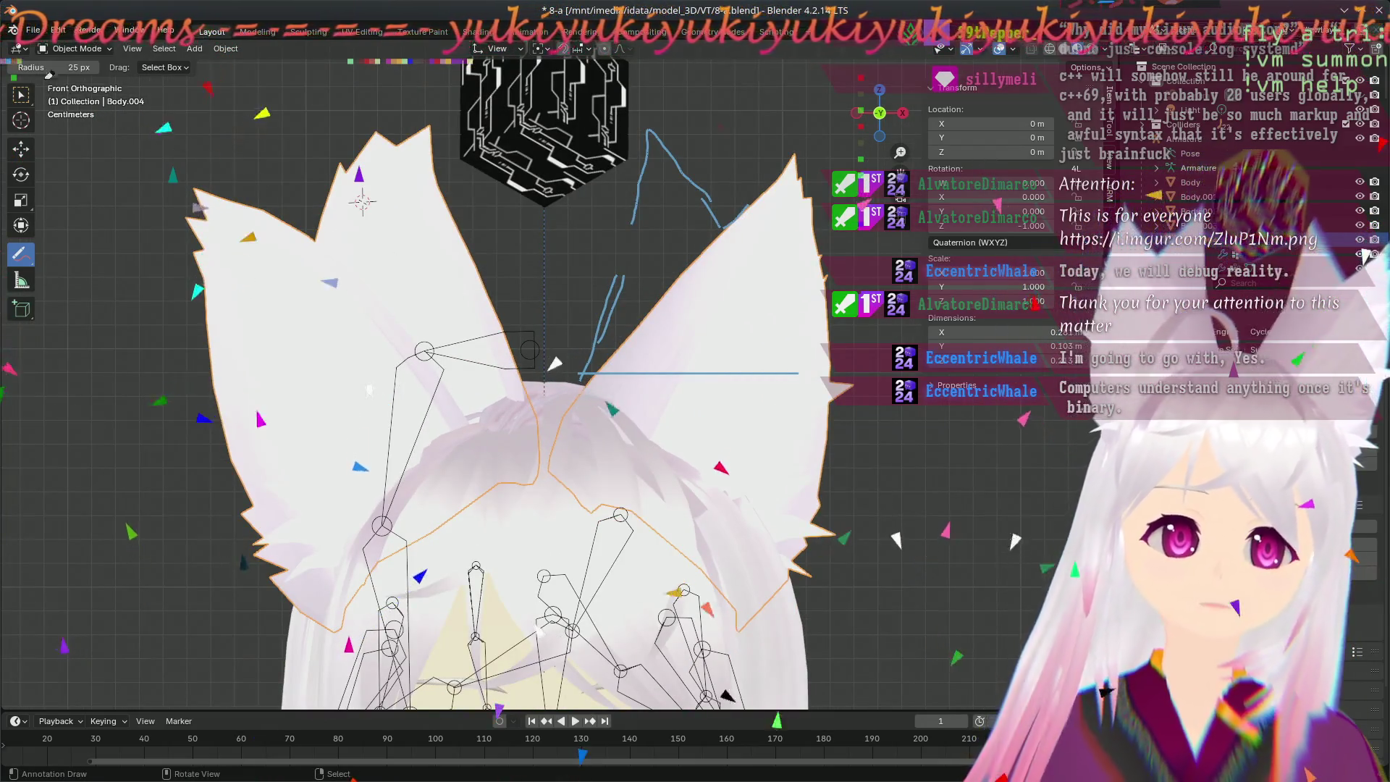
left_click(50, 30)
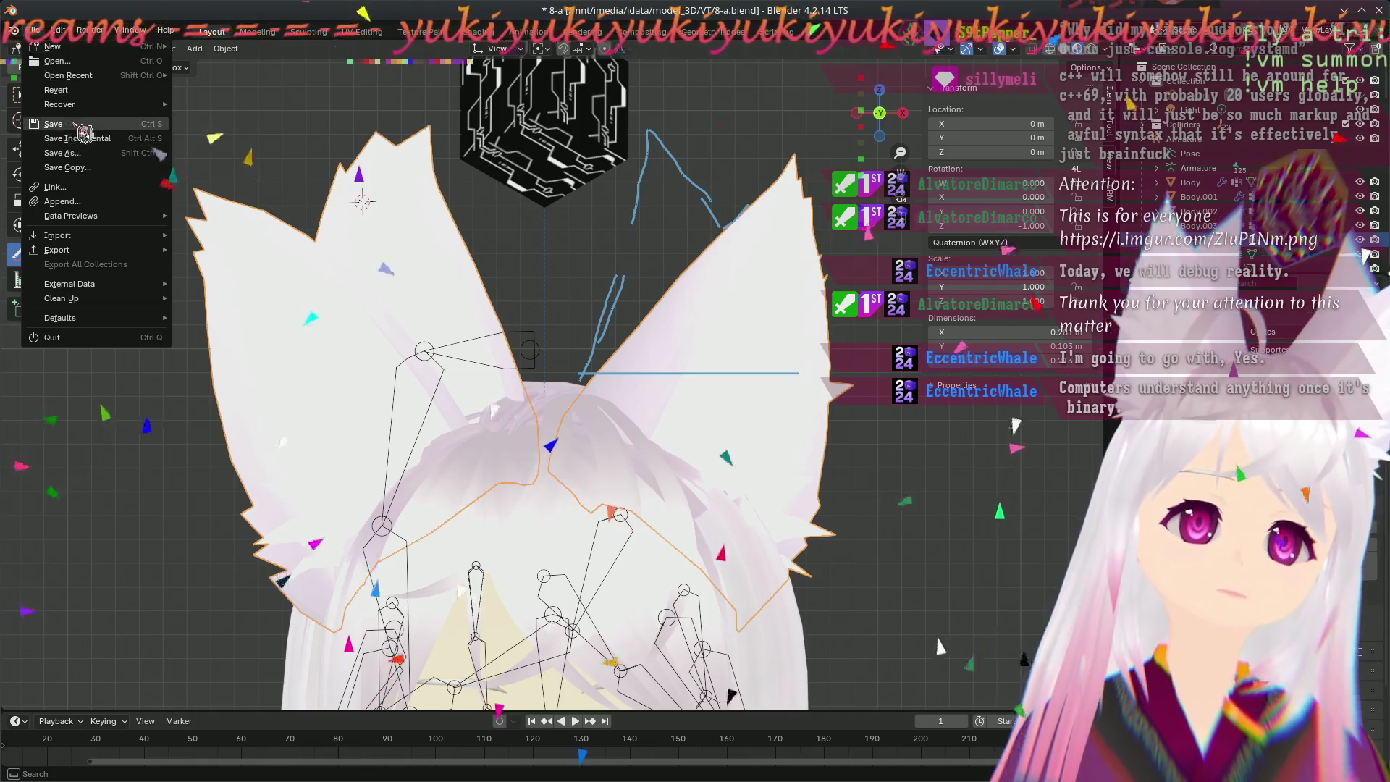
- Save 8-a.blend and start a VRM (.vrm) export, leaving its file browser
left_click(77, 124)
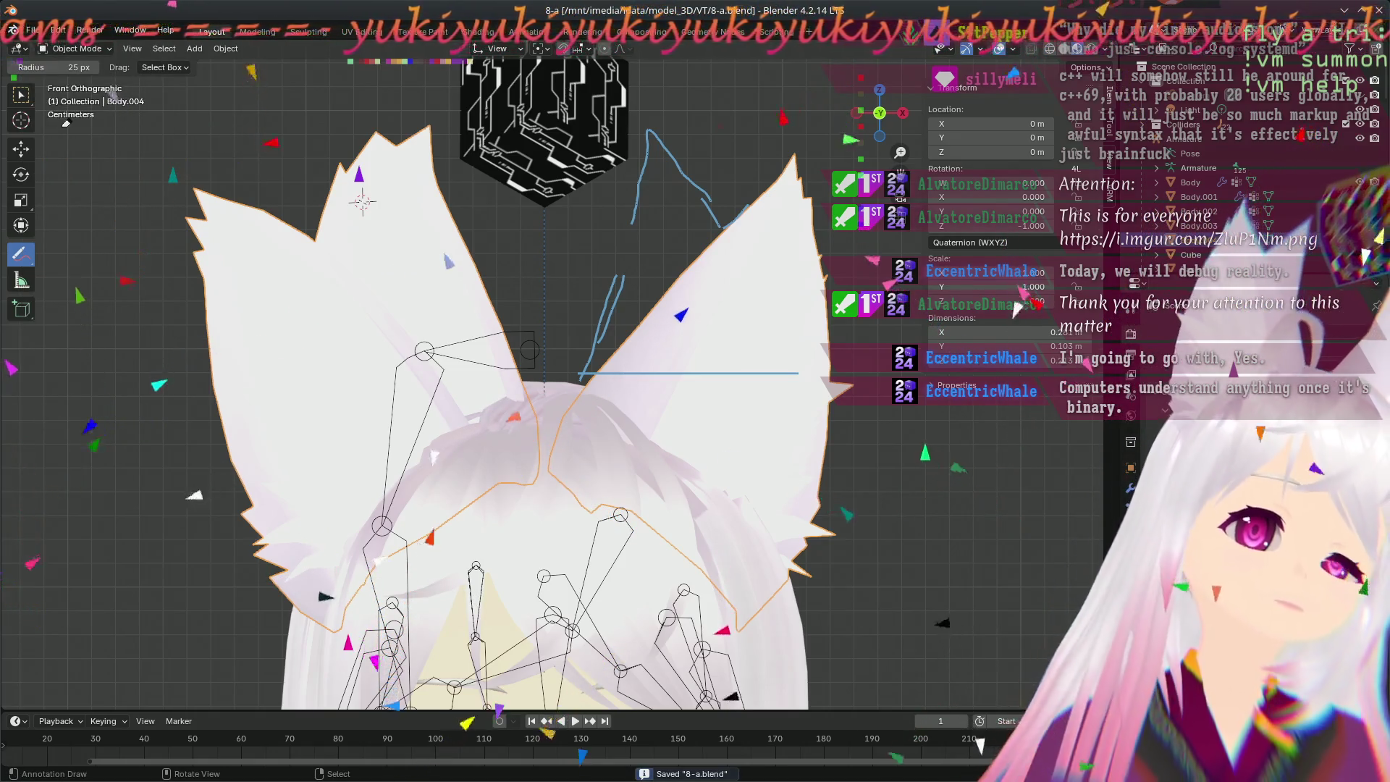
left_click(48, 30)
mouse_move(56, 250)
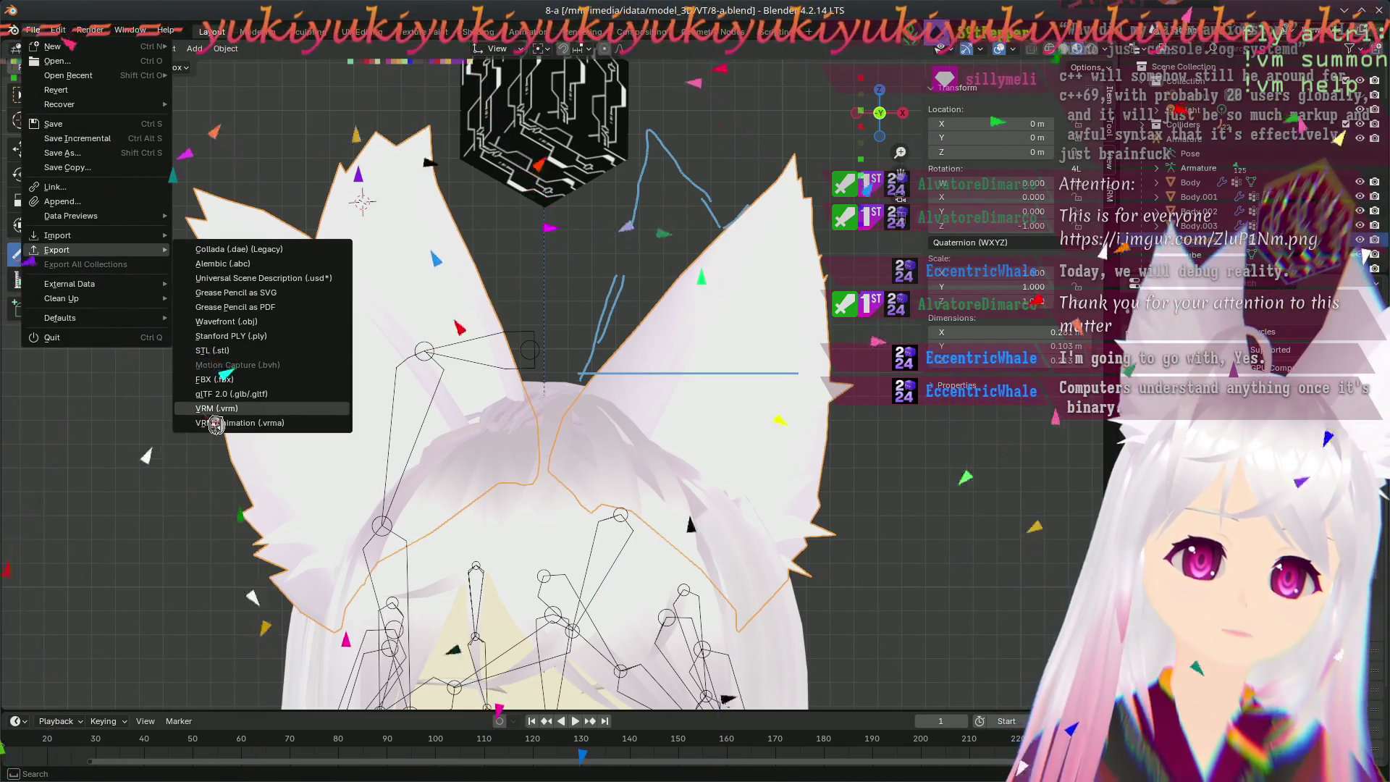
left_click(216, 408)
left_click(925, 602)
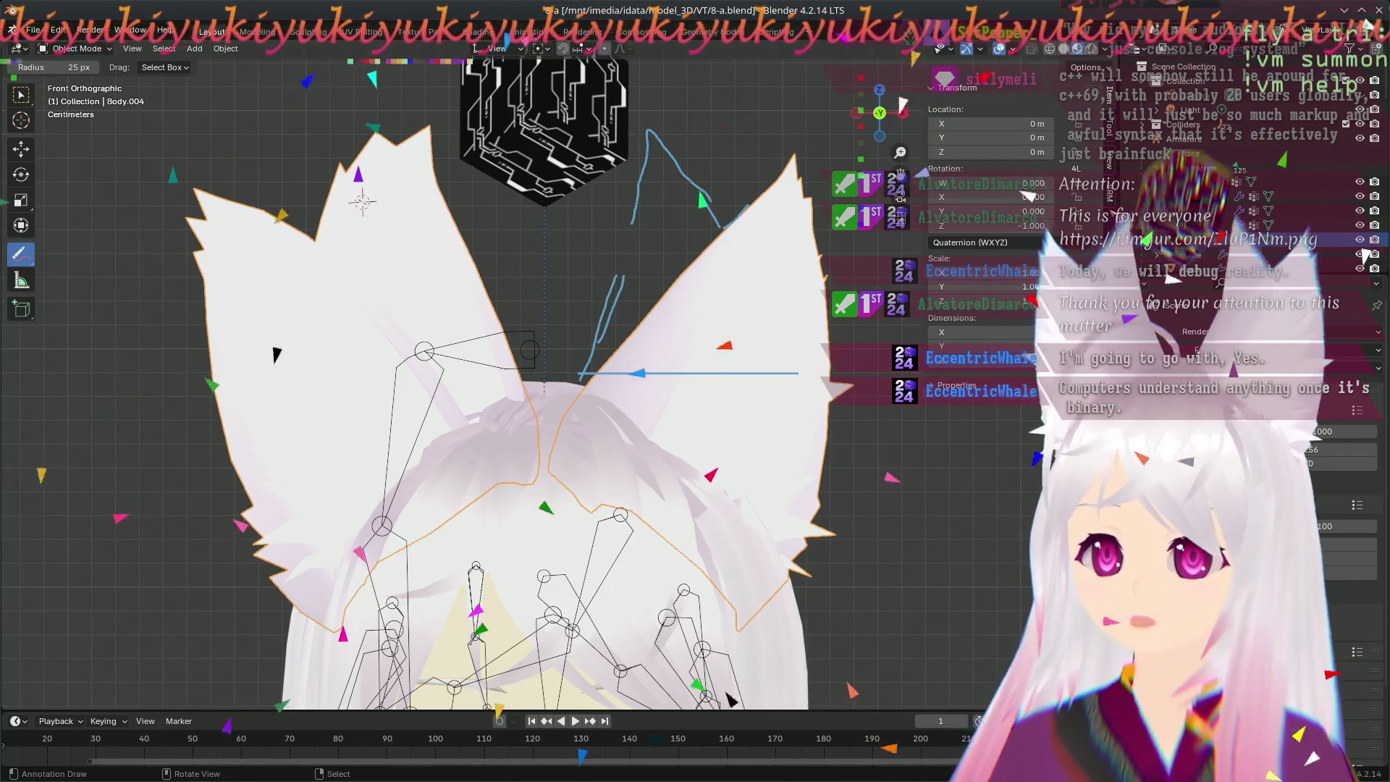
- Run Check VRM Model from the VRM sidebar and dismiss the no-errors result
left_click(1027, 78)
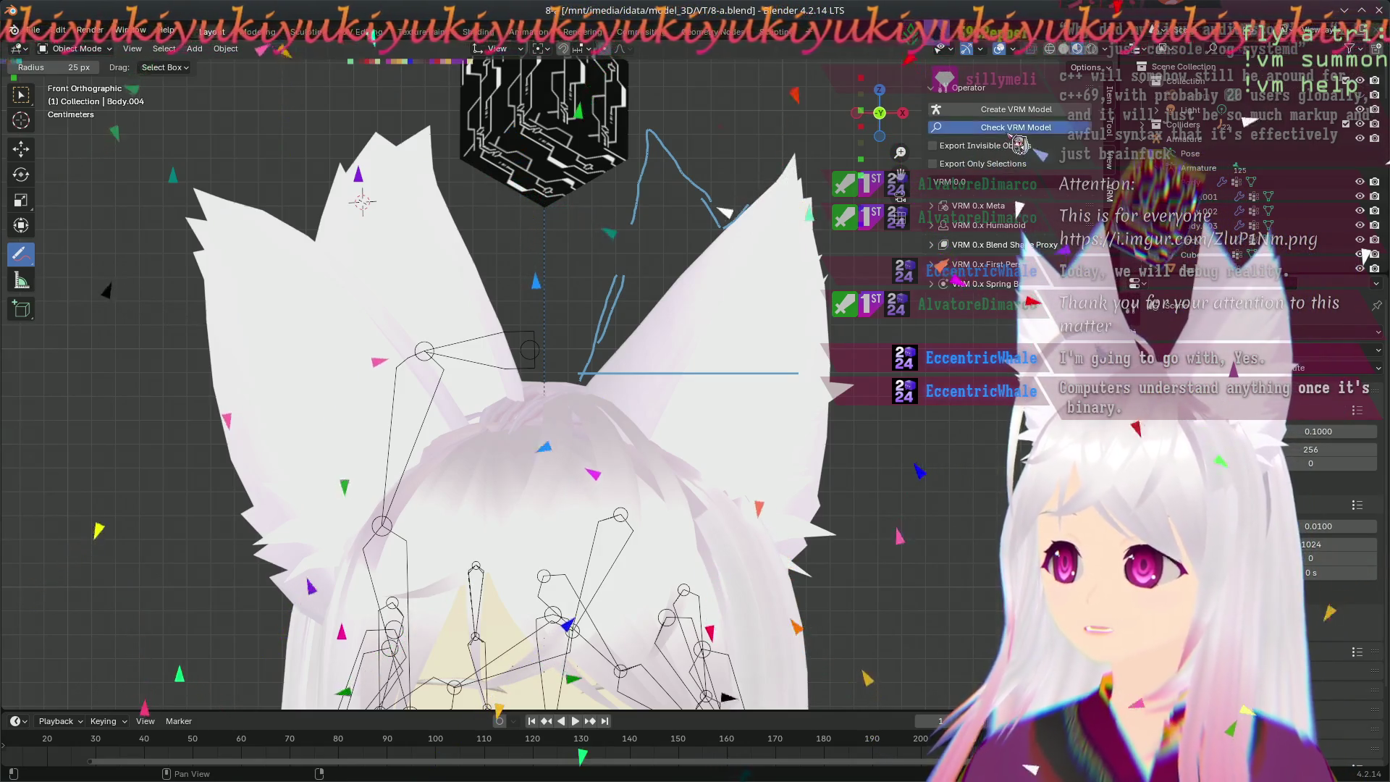
left_click(1012, 129)
left_click(956, 204)
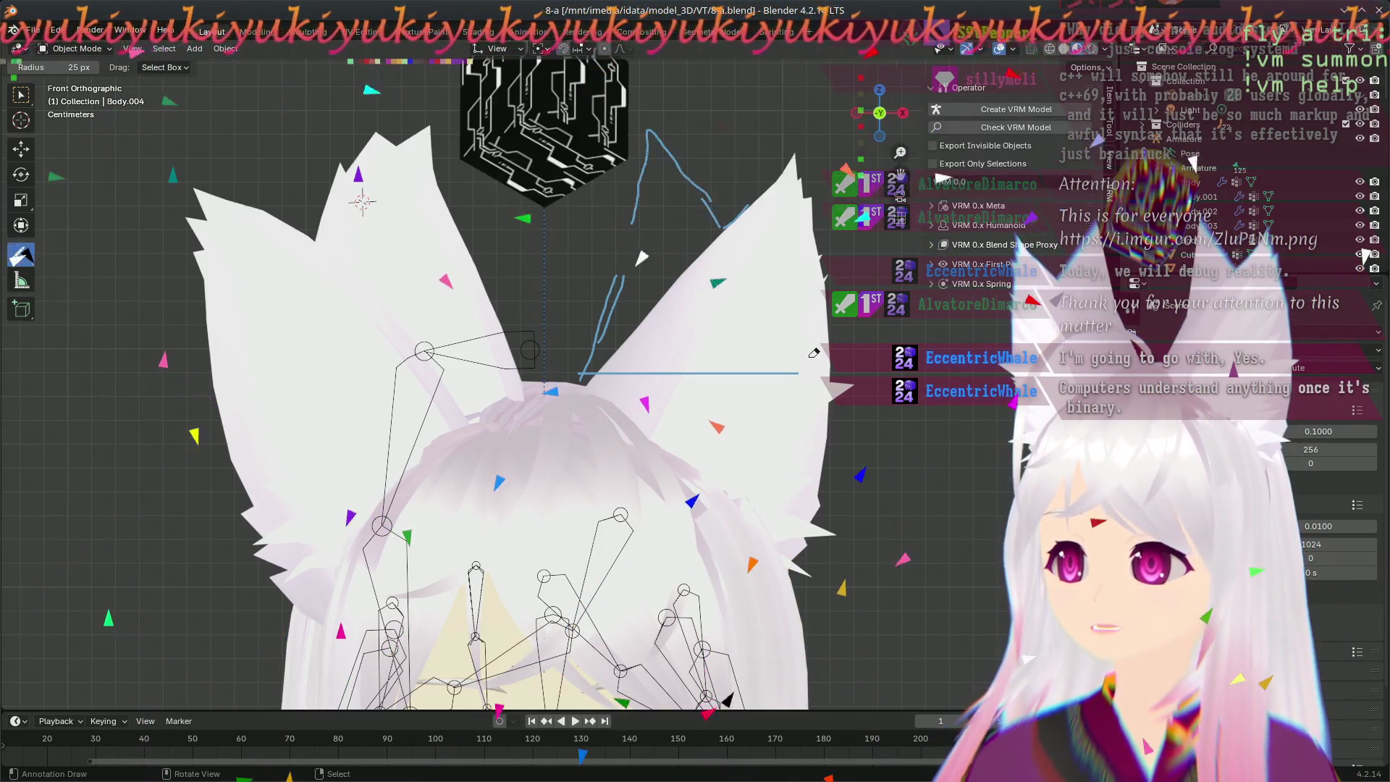